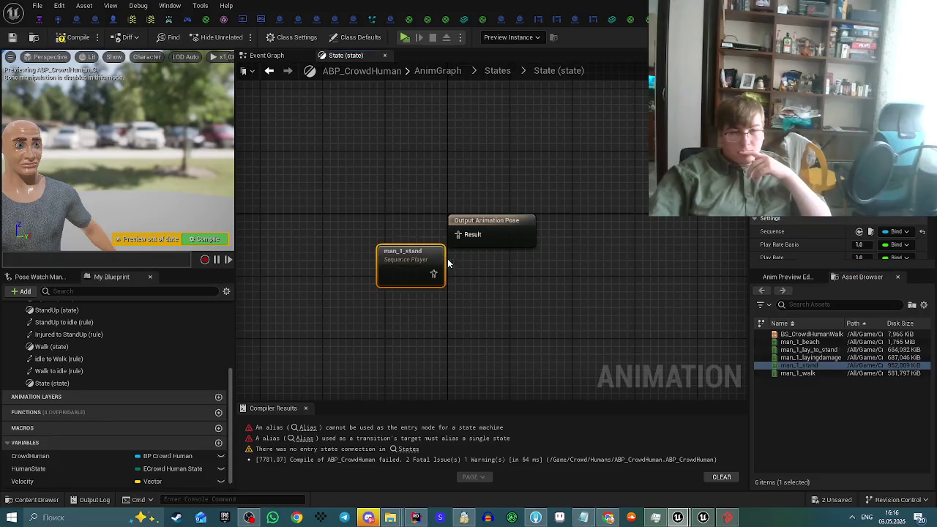
Compile the animation blueprint and add a State-to-Injured transition in the States machine.
{"action": "left_click", "coordinate": [293, 172]}
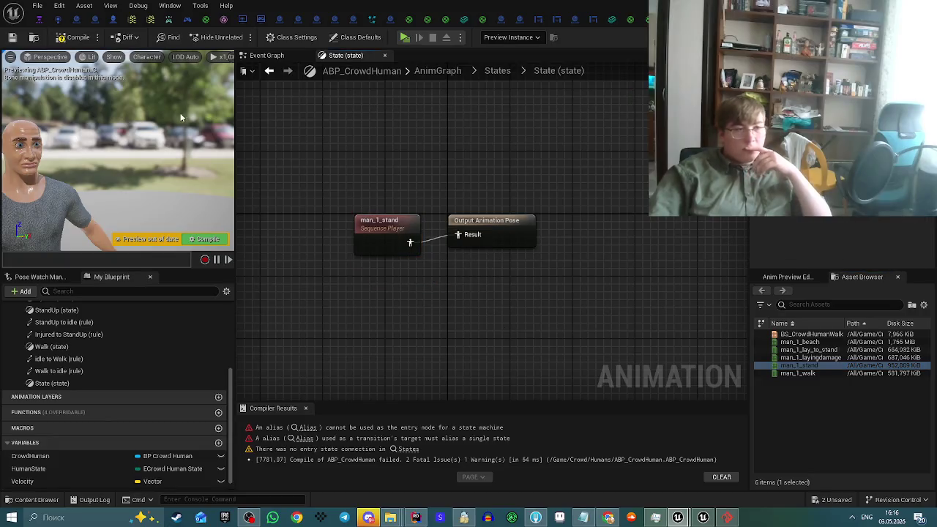
{"action": "left_click", "coordinate": [76, 42]}
{"action": "left_click", "coordinate": [266, 55]}
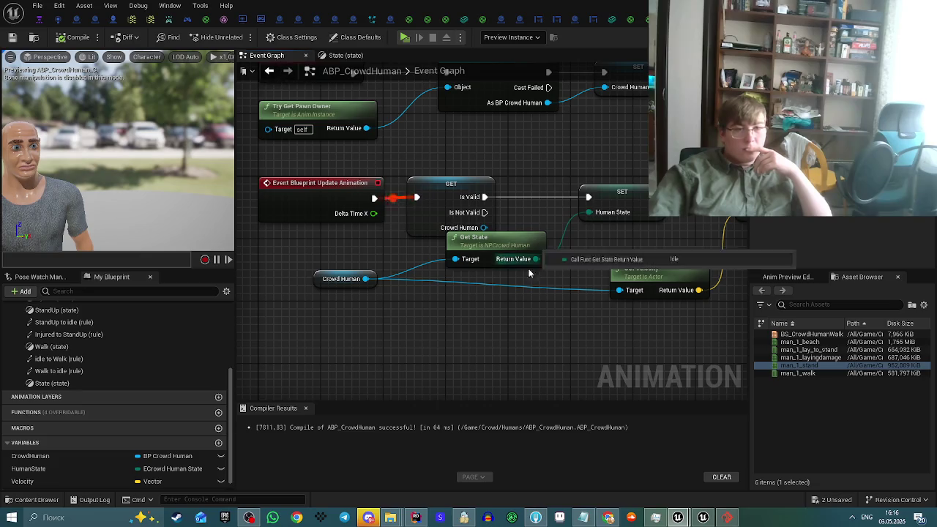
{"action": "left_click", "coordinate": [359, 57]}
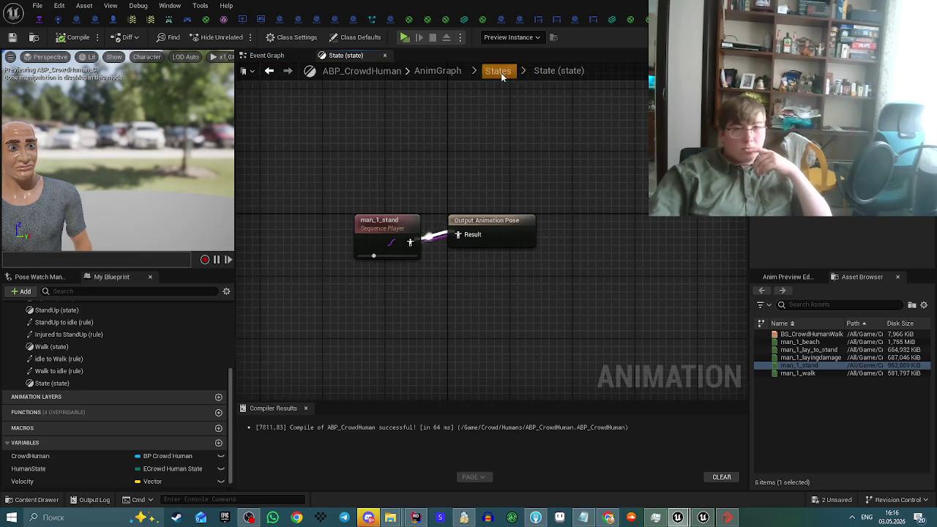
{"action": "left_click", "coordinate": [501, 72]}
{"action": "mouse_move", "coordinate": [533, 157]}
{"action": "left_mouse_down"}
{"action": "mouse_move", "coordinate": [424, 243]}
{"action": "mouse_move", "coordinate": [590, 212]}
{"action": "mouse_move", "coordinate": [601, 241]}
{"action": "left_mouse_up"}
Make the State-to-idle rule require Human State == Idle, then recompile.
{"action": "double_click", "coordinate": [582, 191]}
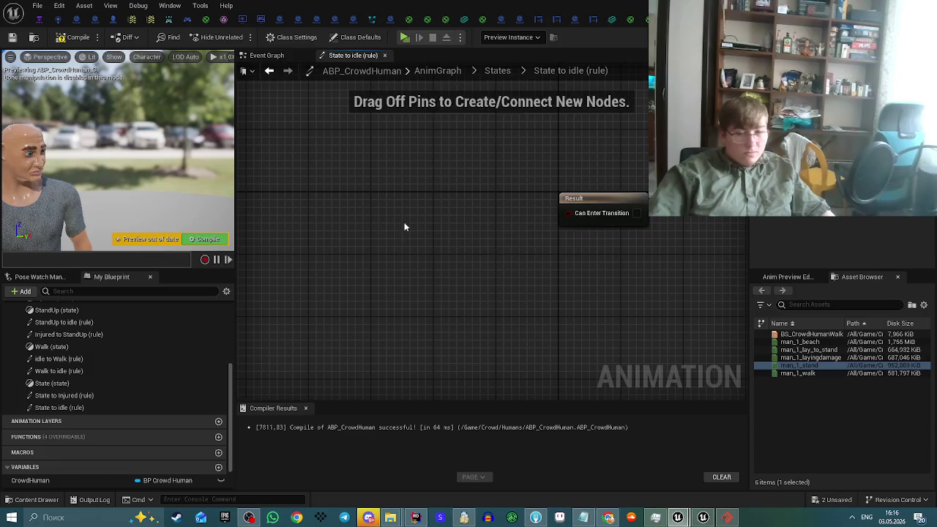
{"action": "key", "text": "ctrl+v"}
{"action": "left_click_drag", "start_coordinate": [514, 225], "coordinate": [450, 202]}
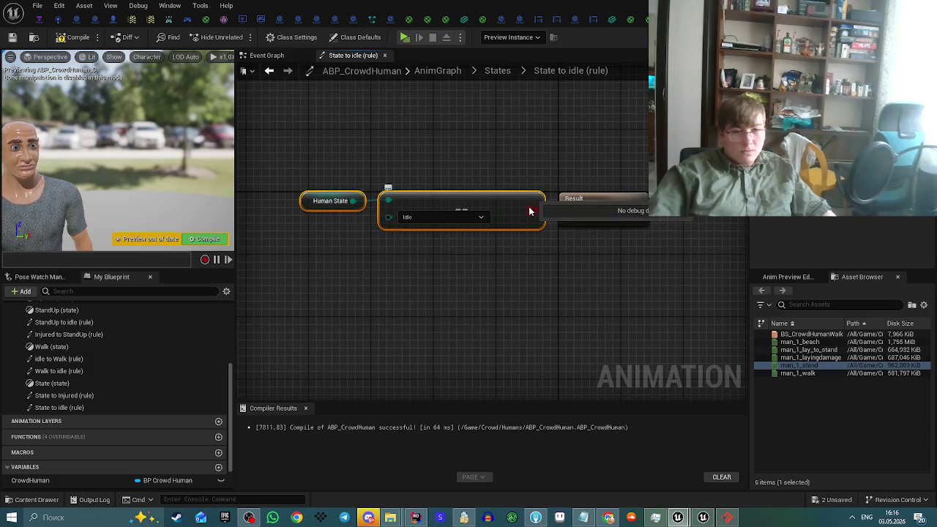
{"action": "left_click_drag", "start_coordinate": [533, 211], "coordinate": [568, 212]}
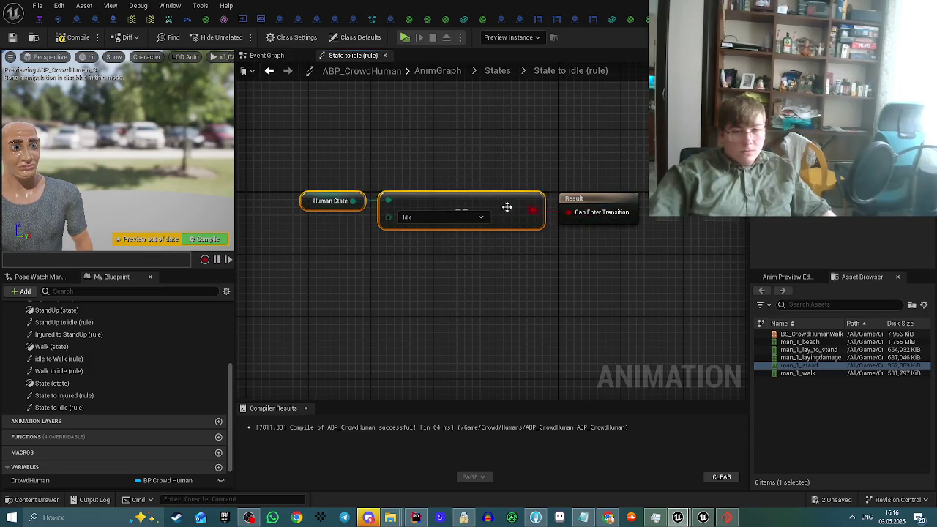
{"action": "left_click", "coordinate": [66, 38]}
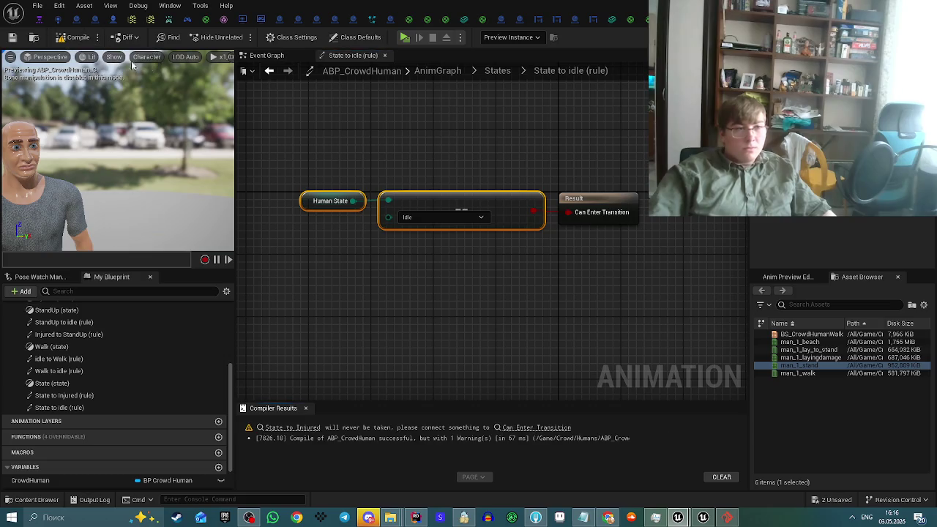
{"action": "left_click", "coordinate": [269, 55]}
{"action": "left_click", "coordinate": [356, 55]}
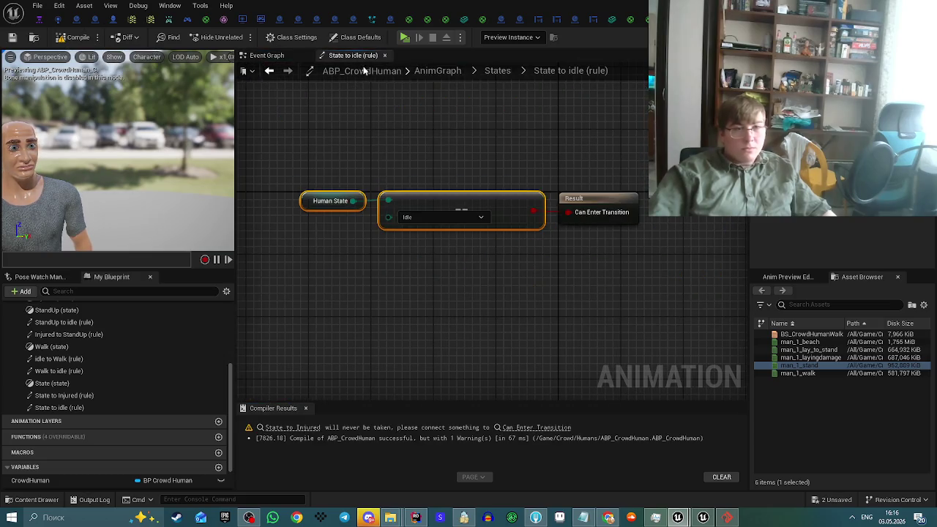
{"action": "left_click", "coordinate": [503, 73]}
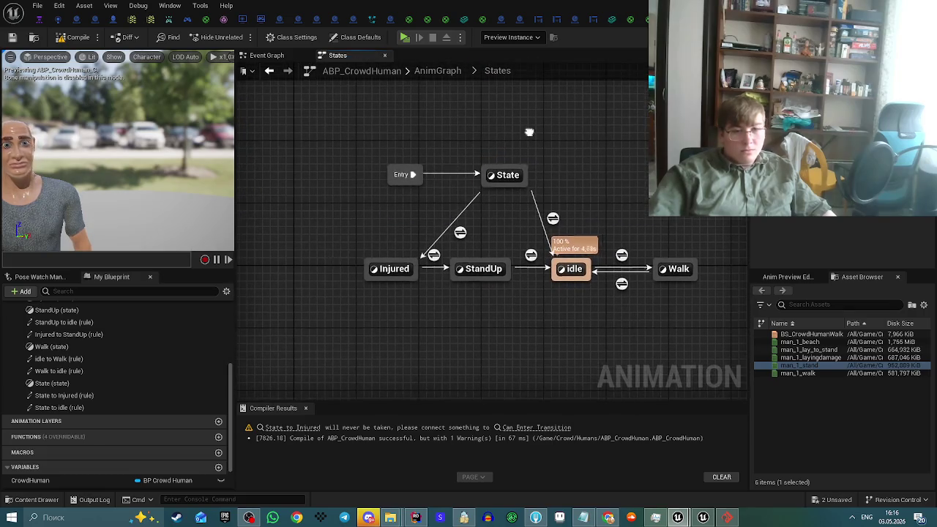
Delete the State node and connect Entry directly to the idle state.
{"action": "left_click_drag", "start_coordinate": [493, 129], "coordinate": [530, 192]}
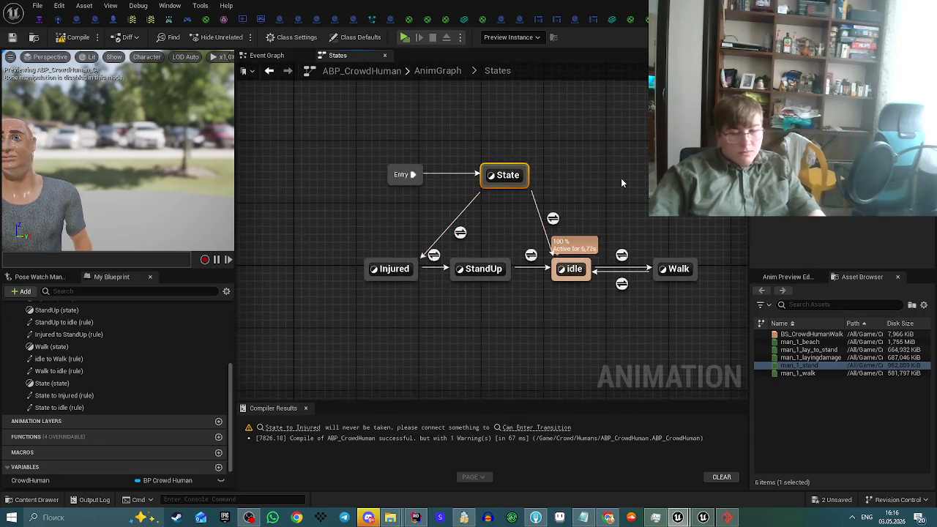
{"action": "key", "text": "Delete"}
{"action": "left_click_drag", "start_coordinate": [418, 183], "coordinate": [429, 192]}
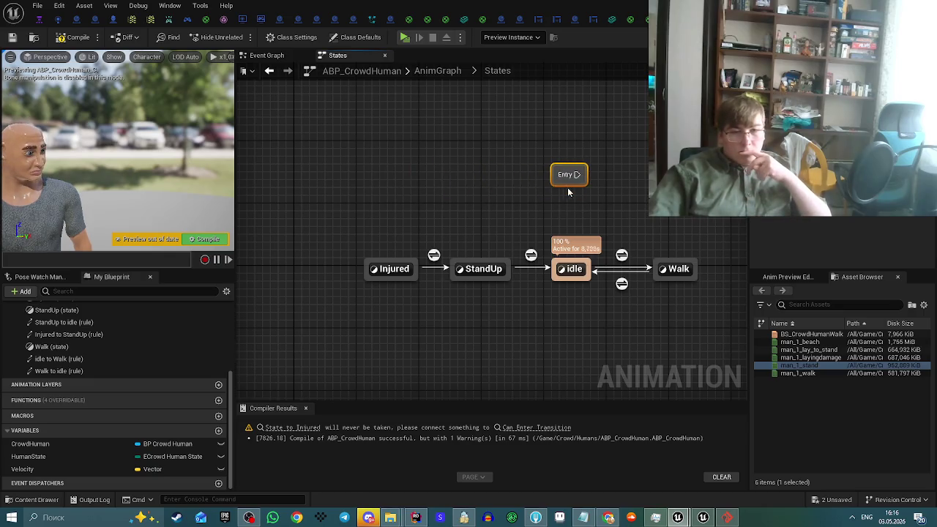
{"action": "left_click_drag", "start_coordinate": [568, 192], "coordinate": [595, 248]}
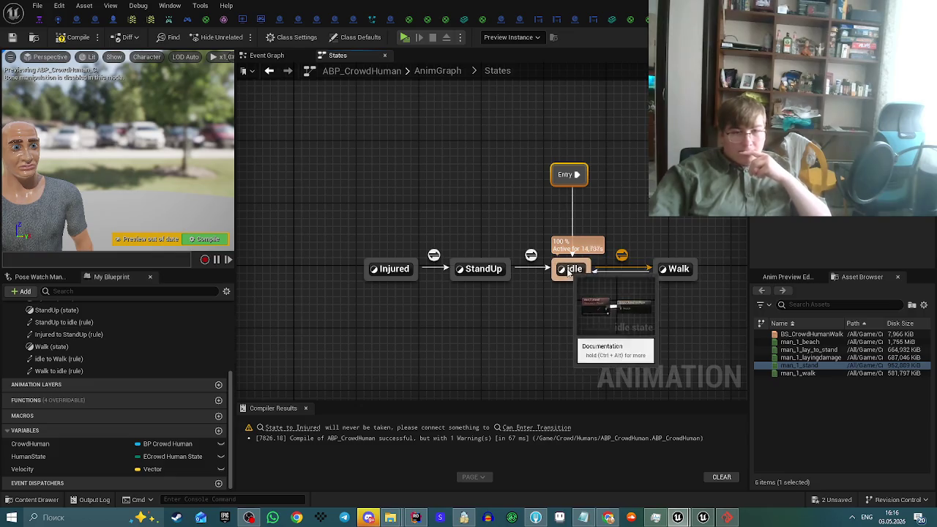
Add an idle-to-Injured transition ruled by Human State == Injured, compile with F7, and return to the level.
{"action": "mouse_move", "coordinate": [567, 282]}
{"action": "left_mouse_down"}
{"action": "mouse_move", "coordinate": [562, 291]}
{"action": "mouse_move", "coordinate": [426, 297]}
{"action": "mouse_move", "coordinate": [395, 271]}
{"action": "left_mouse_up"}
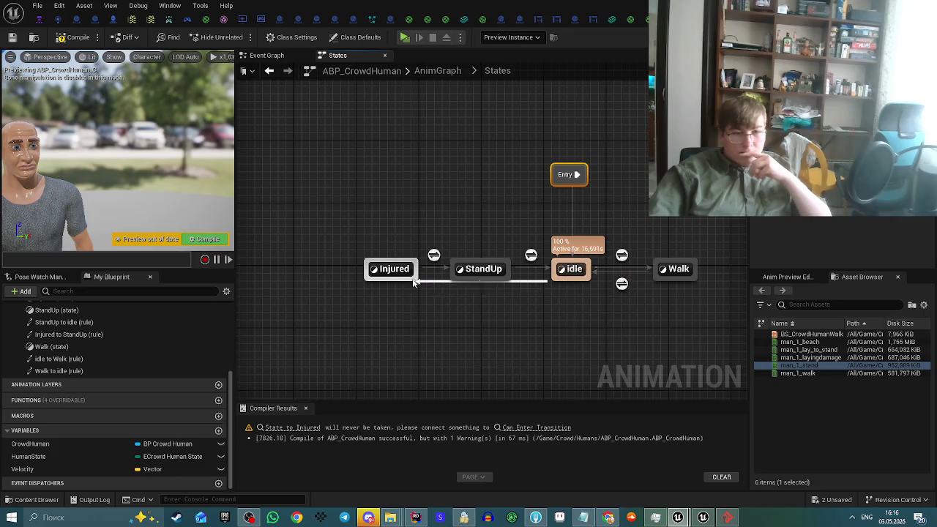
{"action": "double_click", "coordinate": [484, 285]}
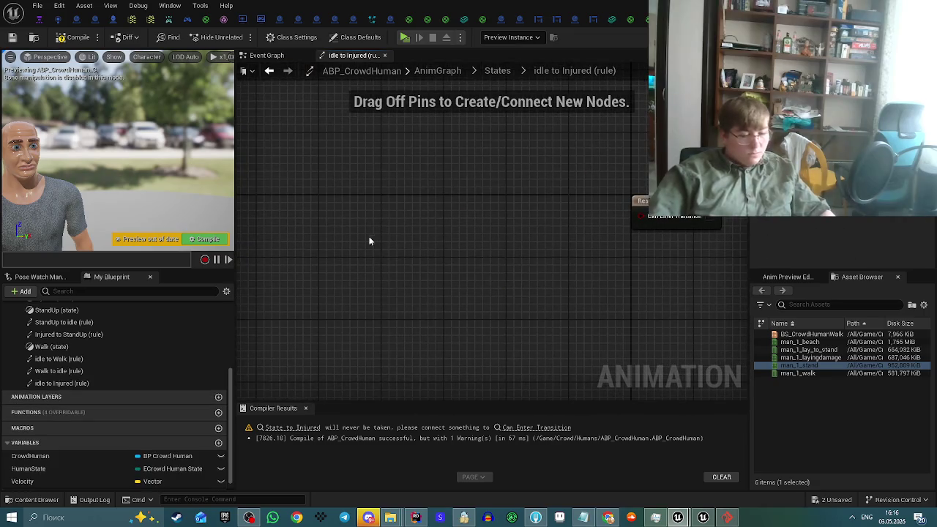
{"action": "key", "text": "ctrl+v"}
{"action": "left_click", "coordinate": [439, 236]}
{"action": "left_click", "coordinate": [425, 264]}
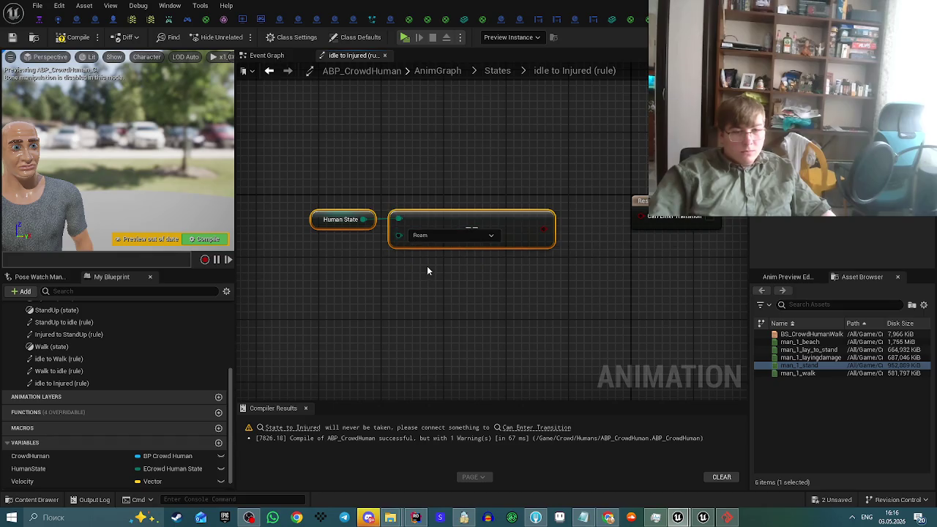
{"action": "left_click", "coordinate": [443, 235]}
{"action": "left_click", "coordinate": [430, 270]}
{"action": "mouse_move", "coordinate": [543, 229]}
{"action": "left_mouse_down"}
{"action": "mouse_move", "coordinate": [627, 236]}
{"action": "mouse_move", "coordinate": [641, 216]}
{"action": "left_mouse_up"}
{"action": "left_click_drag", "start_coordinate": [526, 233], "coordinate": [590, 217]}
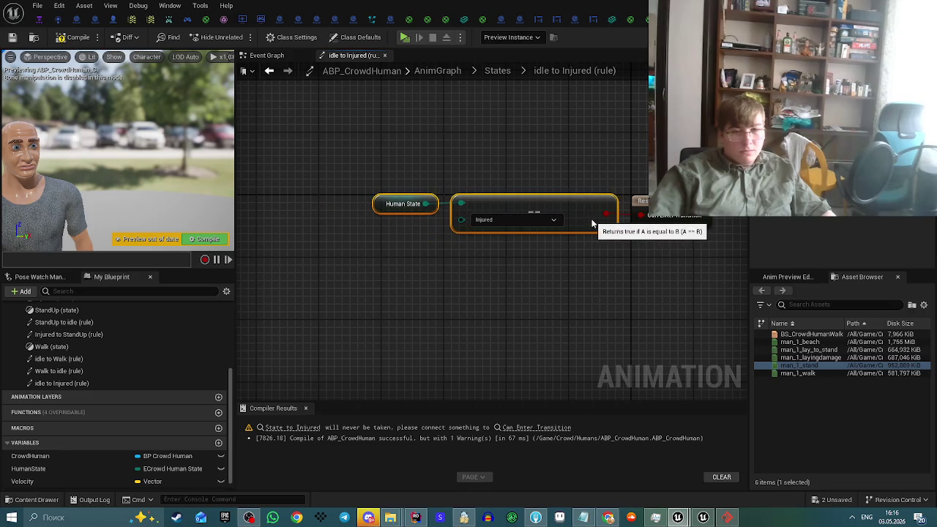
{"action": "key", "text": "F7"}
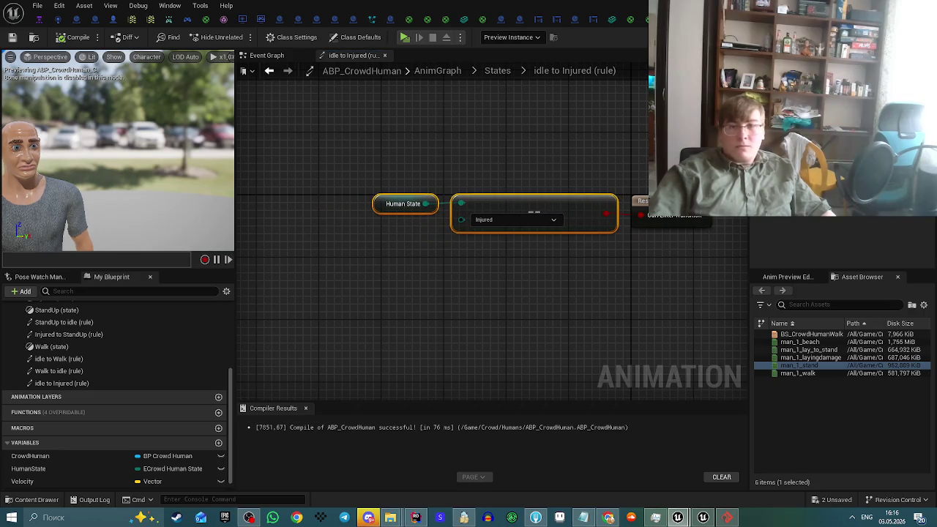
{"action": "key", "text": "alt+Tab"}
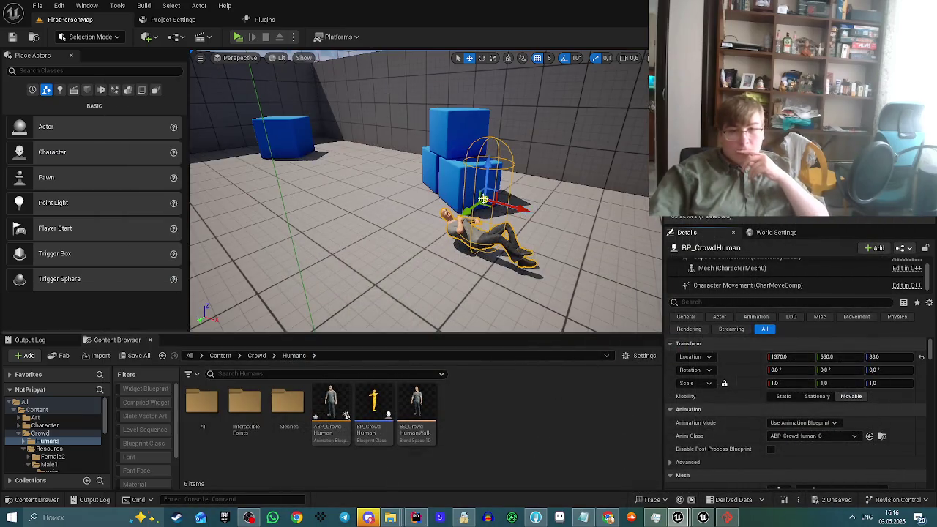
Save the modified ABP_CrowdHuman and BP_CrowdHuman assets.
{"action": "left_click_drag", "start_coordinate": [483, 199], "coordinate": [490, 217]}
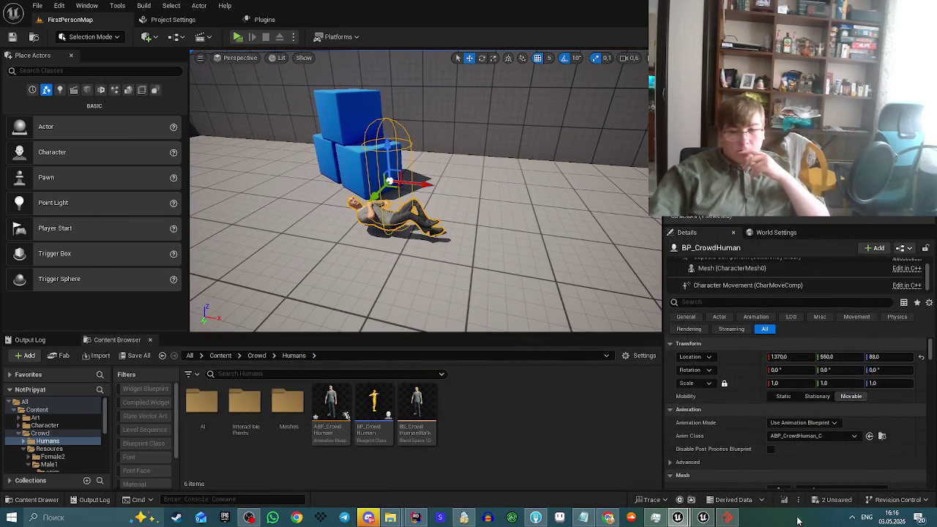
{"action": "left_click", "coordinate": [831, 500]}
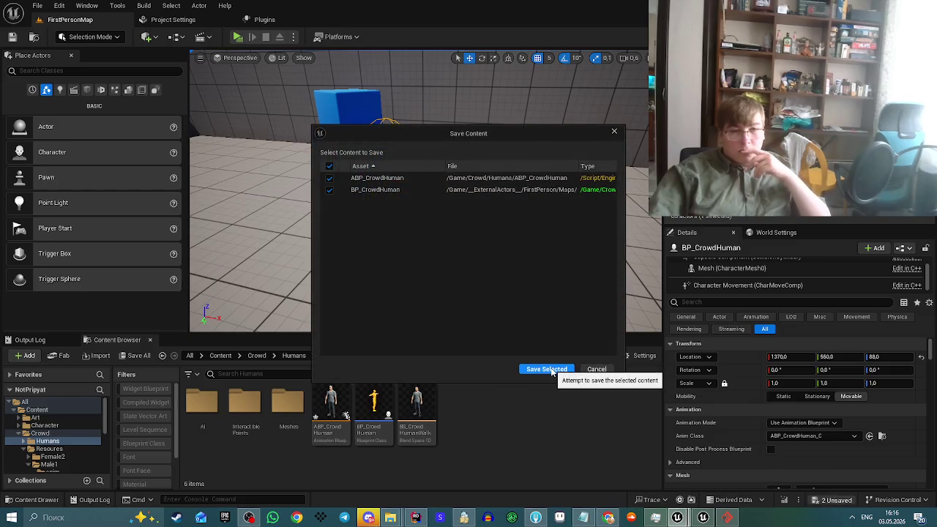
{"action": "left_click", "coordinate": [547, 369]}
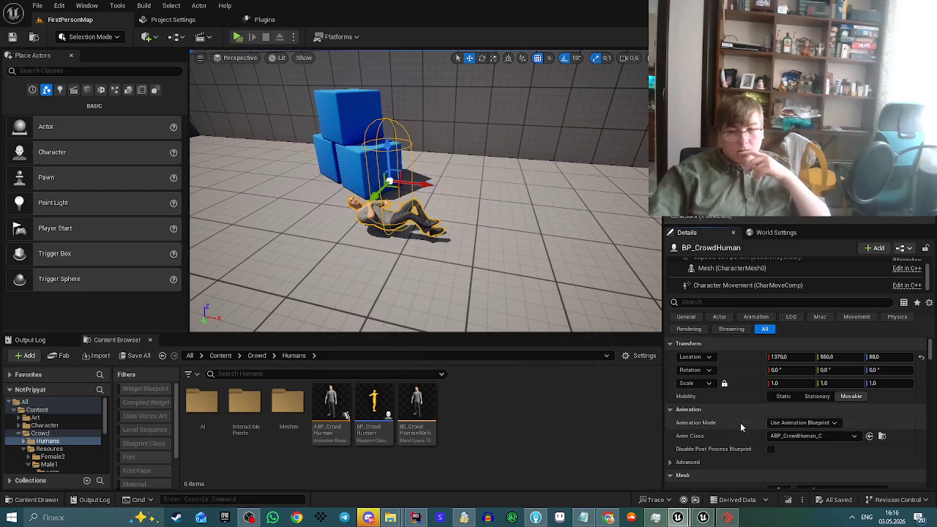
{"action": "left_click_drag", "start_coordinate": [439, 202], "coordinate": [447, 206]}
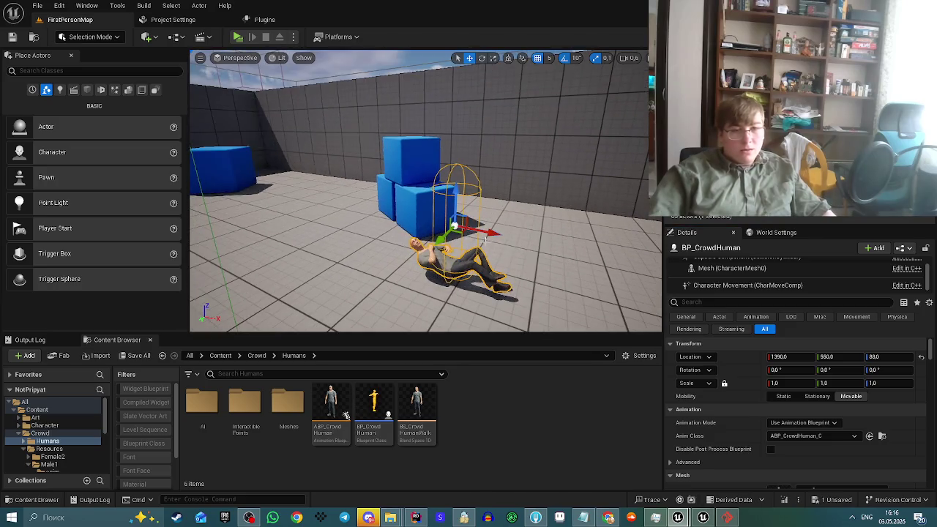
Recompile ABP_CrowdHuman from its States graph and go back to the level editor.
{"action": "mouse_move", "coordinate": [681, 520]}
{"action": "left_click", "coordinate": [728, 465]}
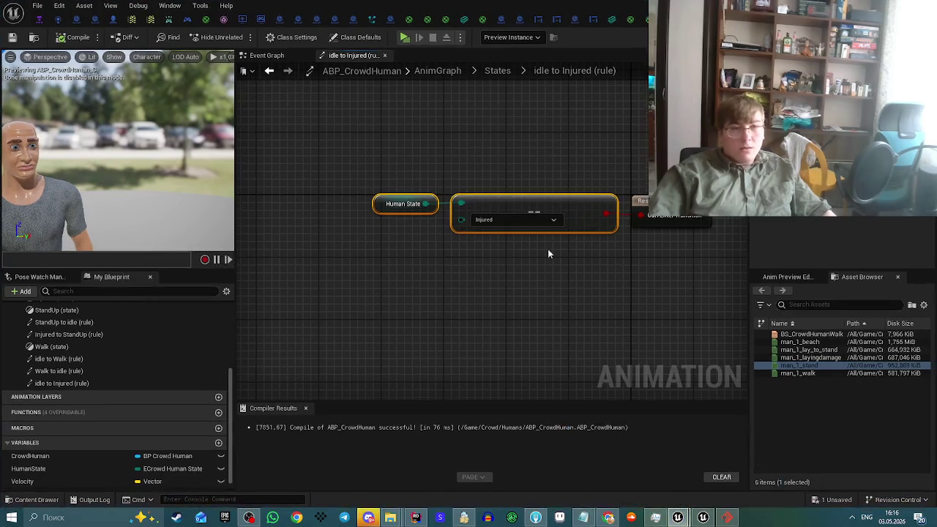
{"action": "left_click", "coordinate": [272, 59]}
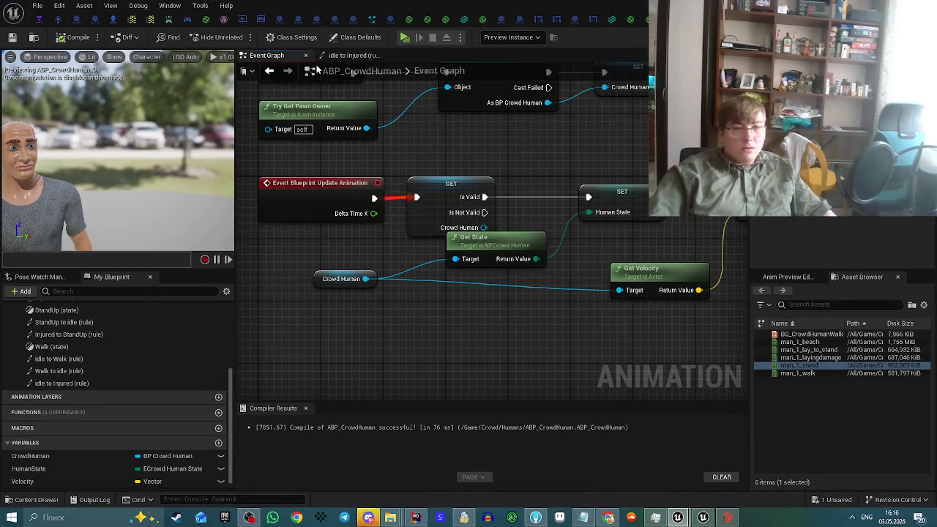
{"action": "left_click", "coordinate": [354, 57]}
{"action": "left_click", "coordinate": [501, 70]}
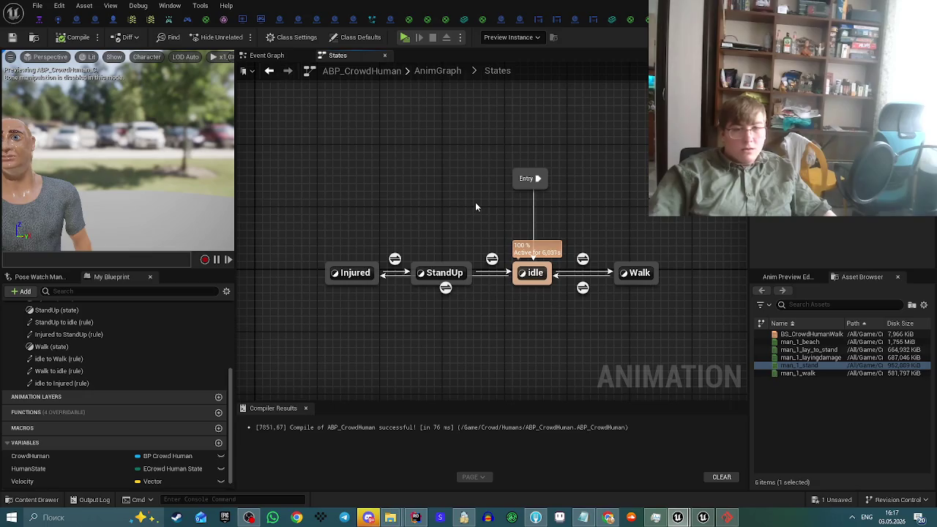
{"action": "left_click", "coordinate": [74, 37]}
{"action": "left_click", "coordinate": [70, 19]}
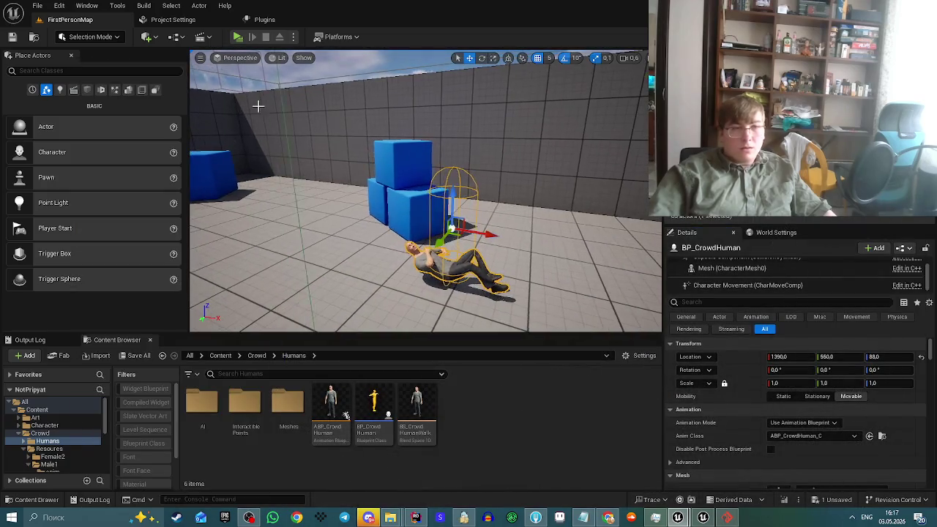
Run a quick play test, then toggle the crowd human's Injured on Start off and back on.
{"action": "key", "text": "alt+p"}
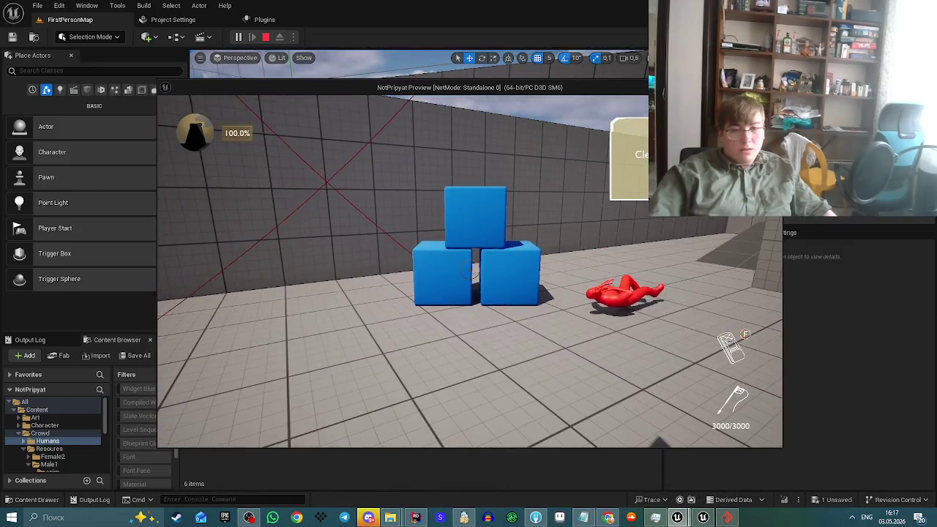
{"action": "key", "text": "w"}
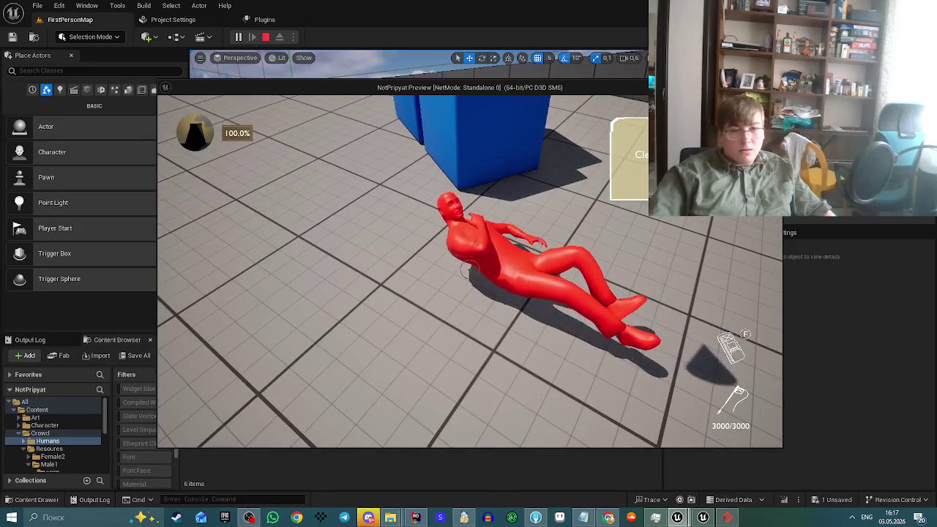
{"action": "key", "text": "Escape"}
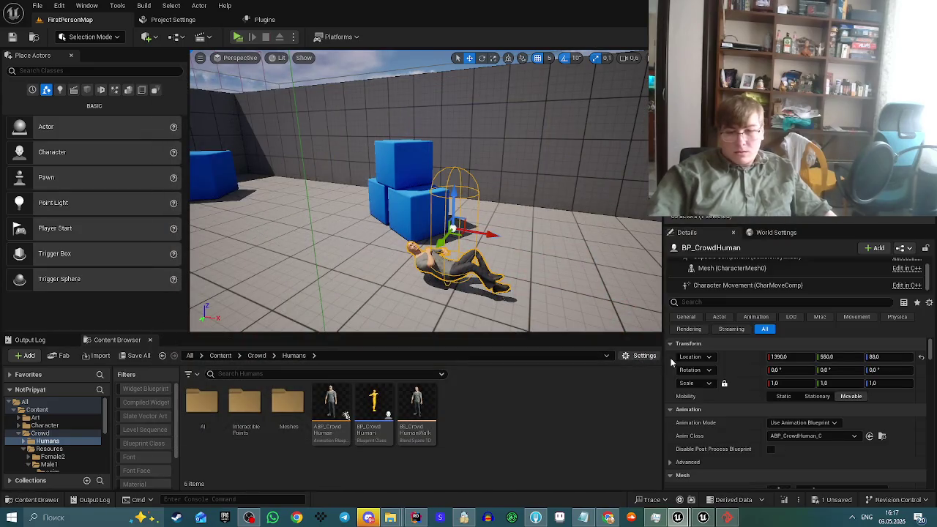
{"action": "scroll", "coordinate": [776, 410], "scroll_direction": "down", "scroll_amount": 3}
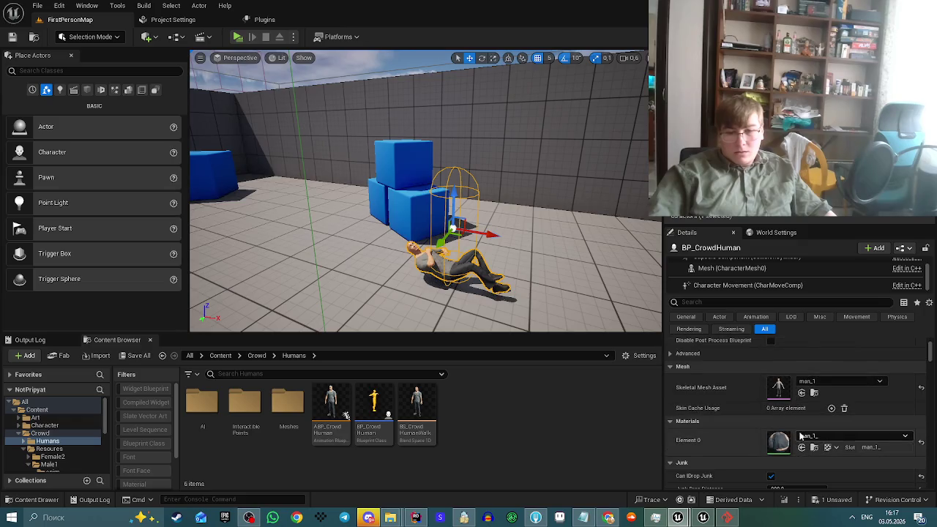
{"action": "scroll", "coordinate": [800, 435], "scroll_direction": "down", "scroll_amount": 2}
{"action": "scroll", "coordinate": [800, 425], "scroll_direction": "down", "scroll_amount": 3}
{"action": "scroll", "coordinate": [800, 398], "scroll_direction": "up", "scroll_amount": 1}
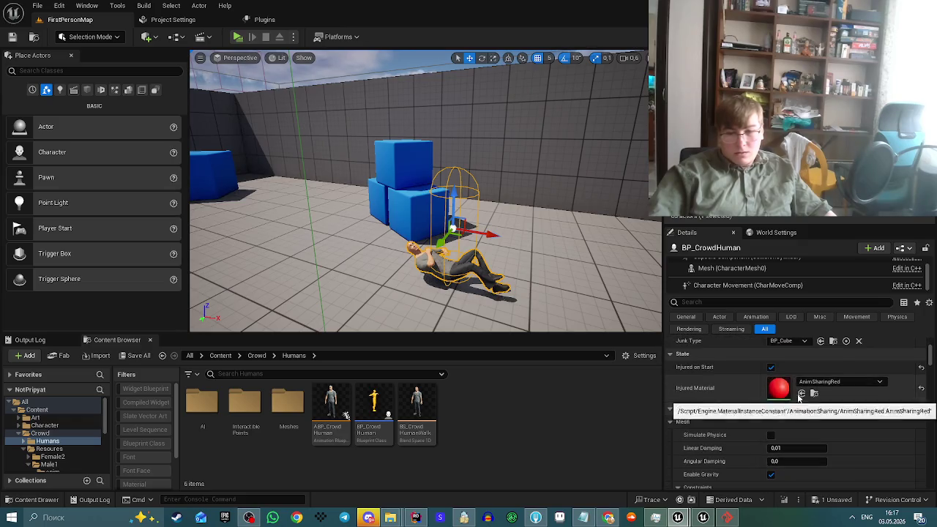
{"action": "left_click", "coordinate": [772, 368]}
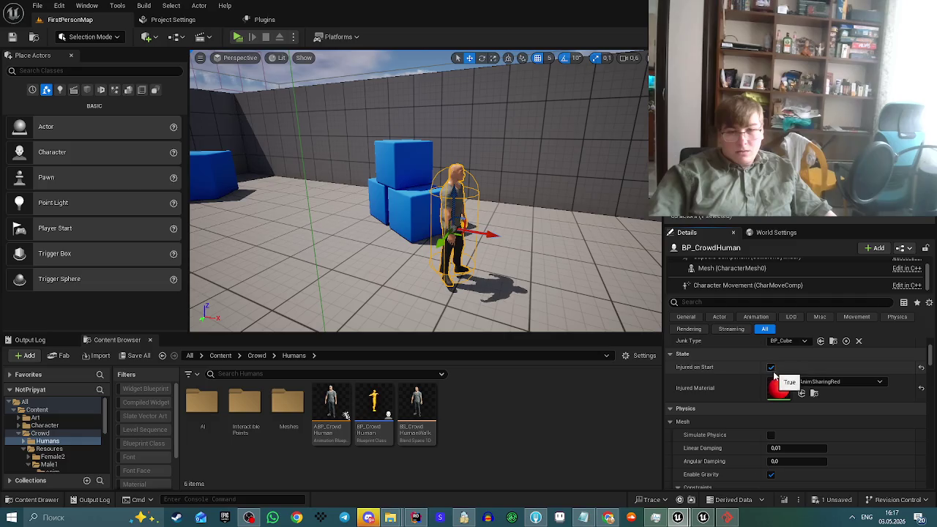
{"action": "left_click", "coordinate": [772, 368]}
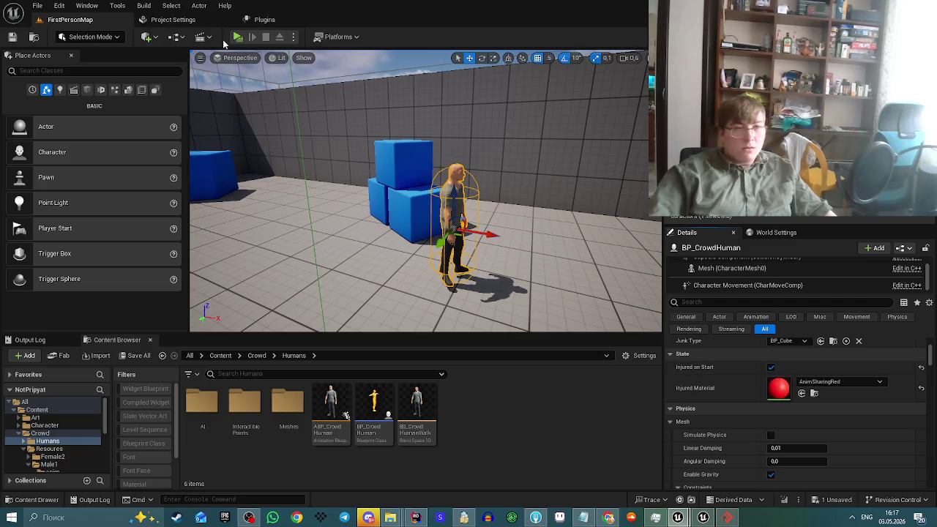
Play the level again, walk to the crowd human, and equip the MedKit from the tool wheel.
{"action": "left_click", "coordinate": [237, 36]}
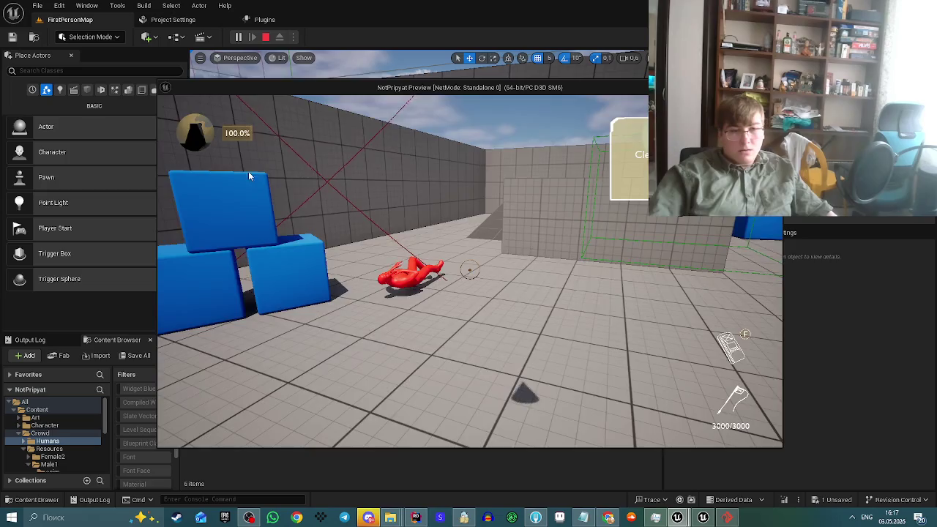
{"action": "left_click", "coordinate": [265, 36]}
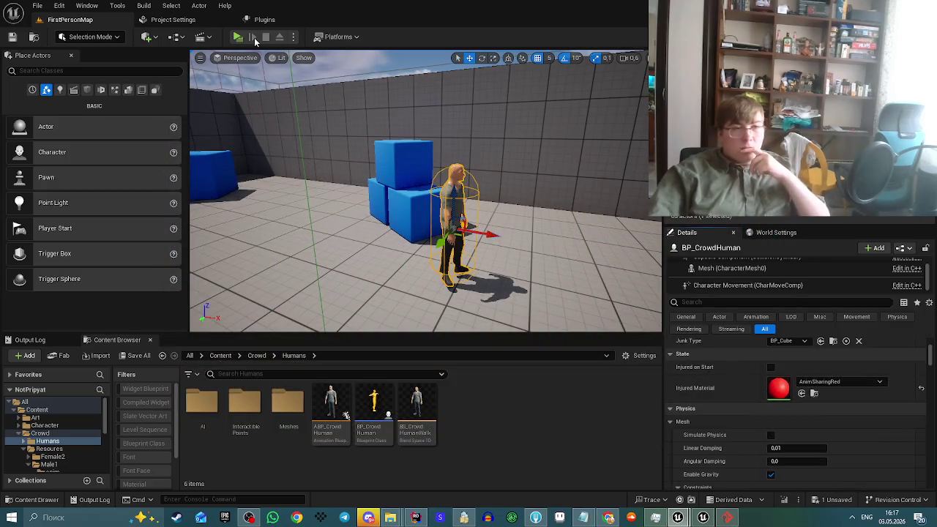
{"action": "left_click", "coordinate": [237, 36]}
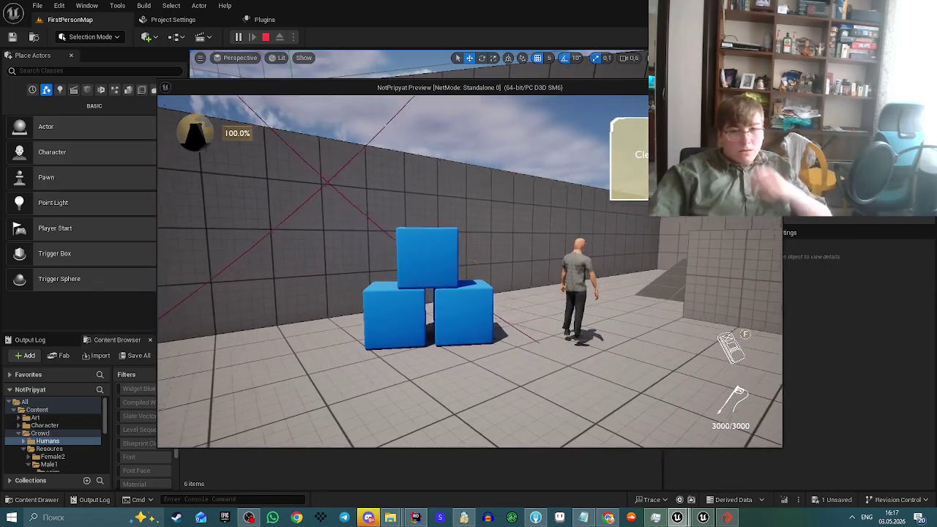
{"action": "key", "text": "w"}
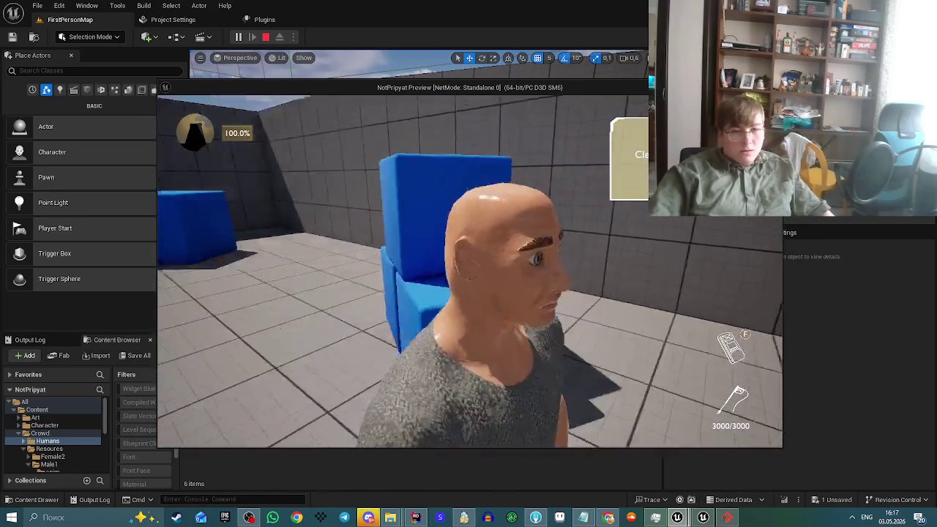
{"action": "key", "text": "s"}
{"action": "key", "text": "w"}
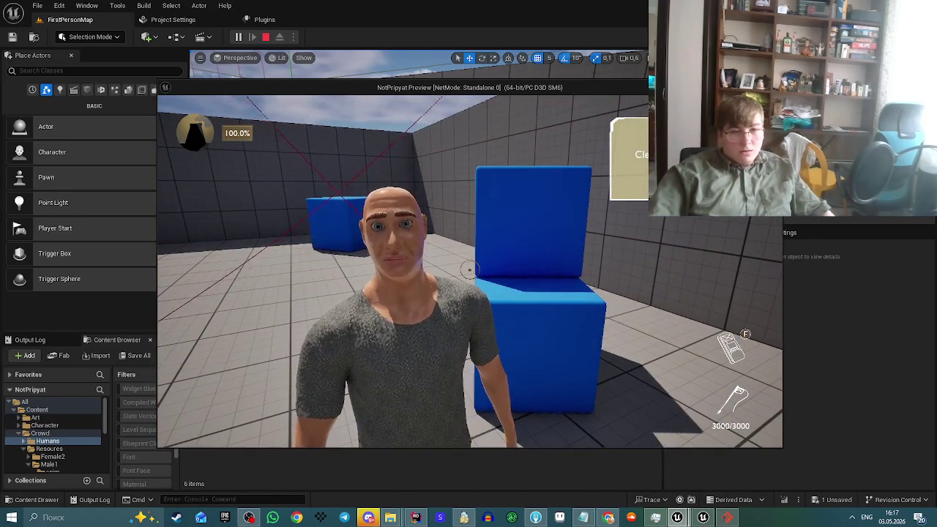
{"action": "key", "text": "Tab"}
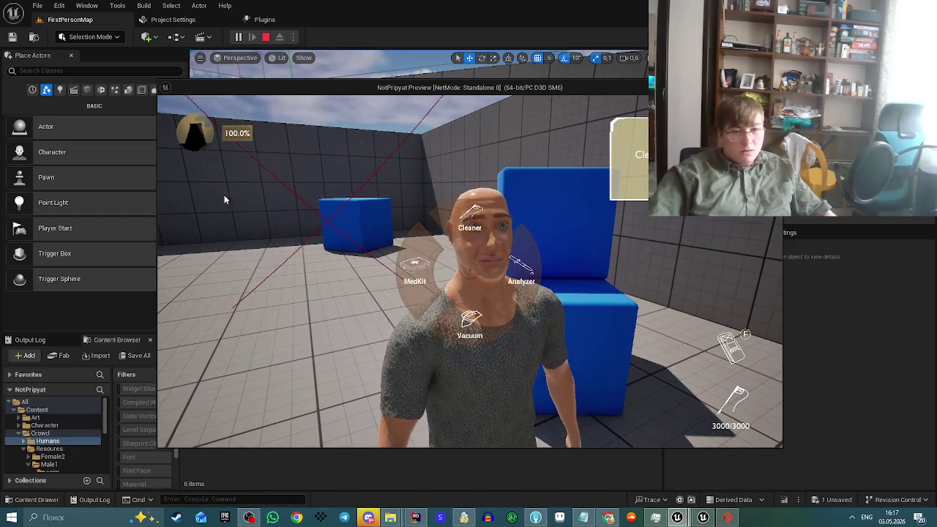
{"action": "left_click", "coordinate": [415, 278]}
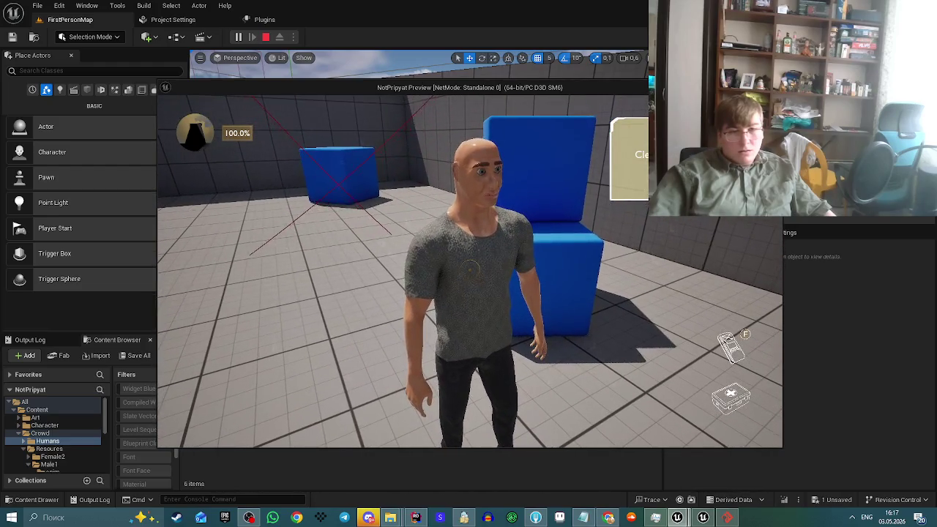
{"action": "key", "text": "Escape"}
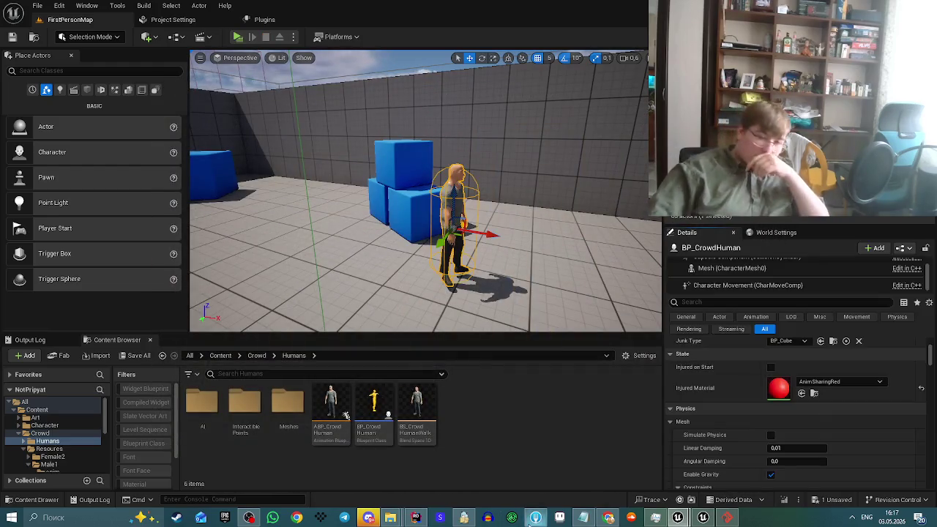
Recompile C++ with Live Coding (no changes detected), then bring the ABP_CrowdHuman editor forward.
{"action": "left_click", "coordinate": [784, 500]}
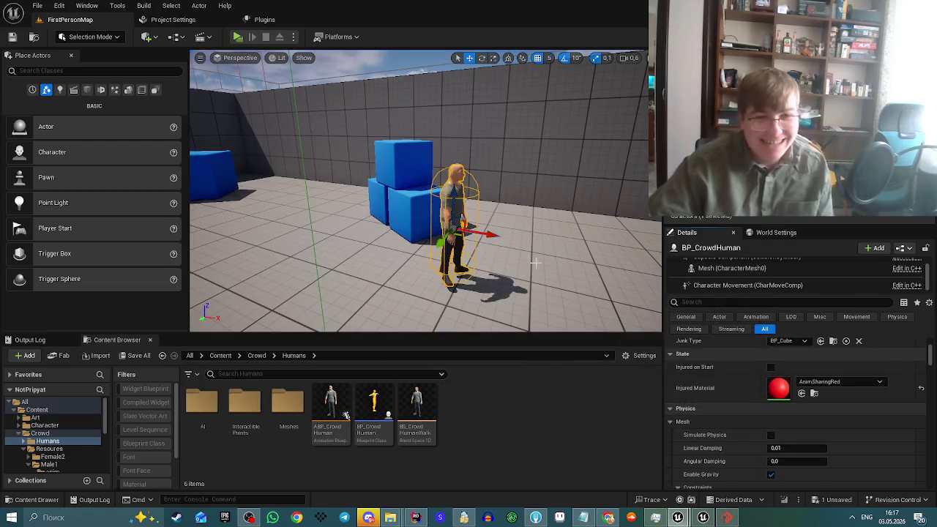
{"action": "left_click_drag", "start_coordinate": [536, 262], "coordinate": [529, 262]}
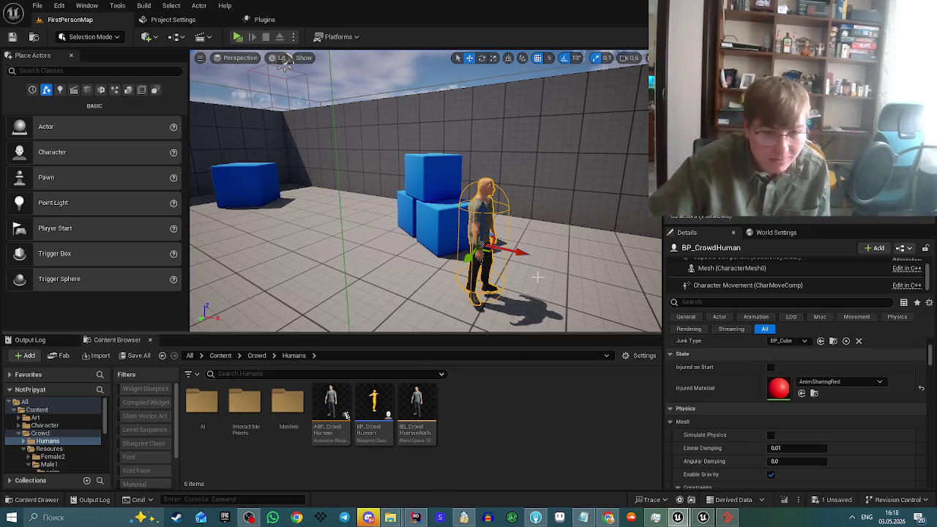
{"action": "left_click_drag", "start_coordinate": [538, 276], "coordinate": [526, 274]}
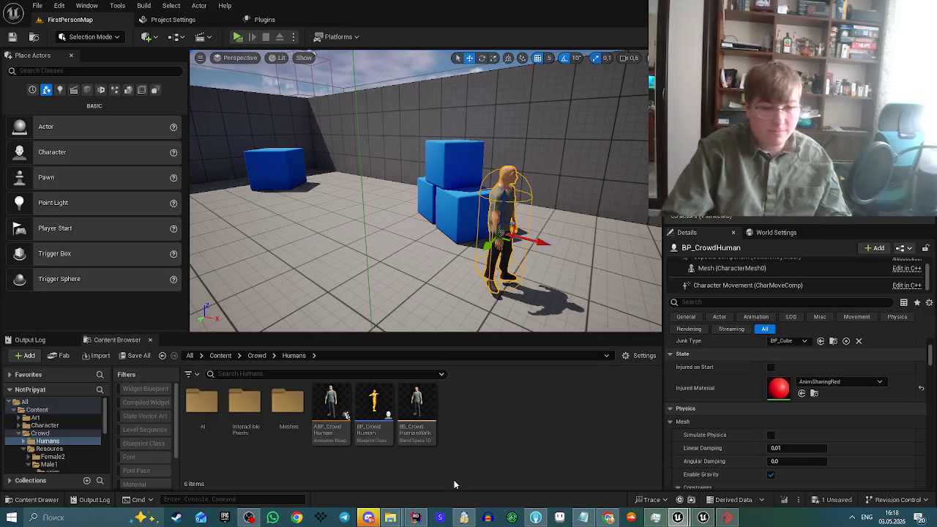
{"action": "mouse_move", "coordinate": [704, 518]}
{"action": "left_click", "coordinate": [738, 470]}
Look over the ABP_CrowdHuman States graph, then return to the level editor.
{"action": "scroll", "coordinate": [345, 178], "scroll_direction": "down", "scroll_amount": 5}
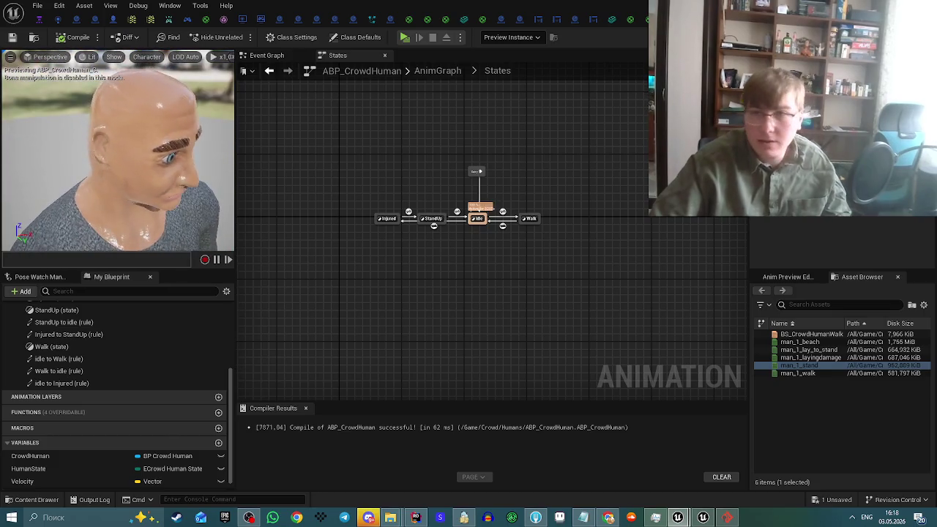
{"action": "key", "text": "alt+Tab"}
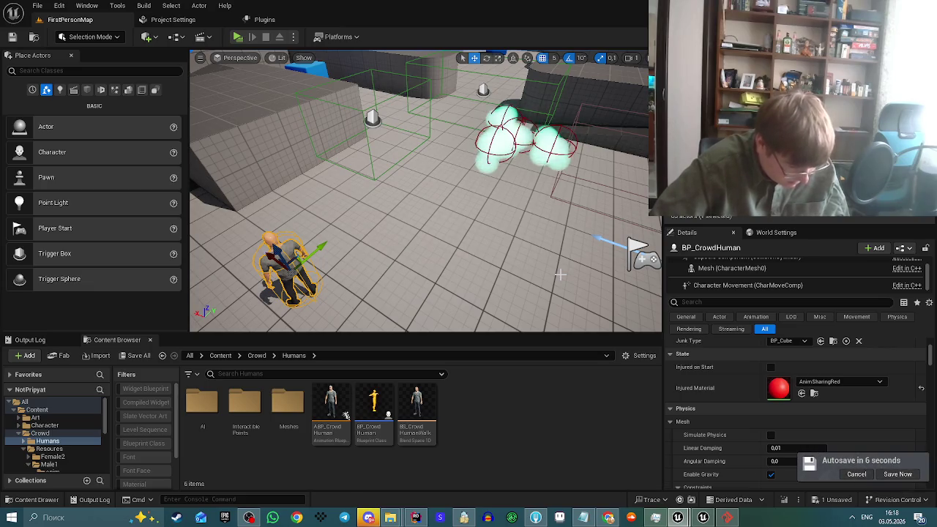
{"action": "left_click", "coordinate": [415, 518]}
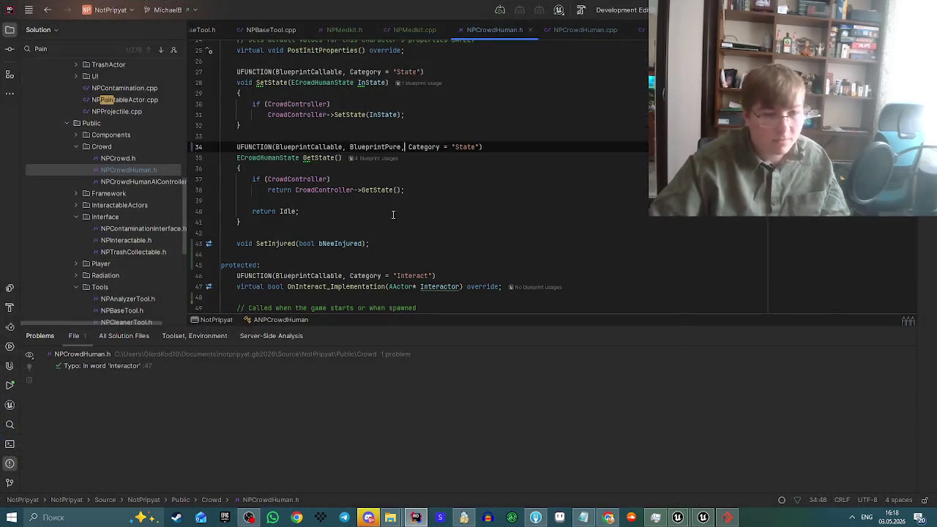
{"action": "scroll", "coordinate": [482, 189], "scroll_direction": "up", "scroll_amount": 1}
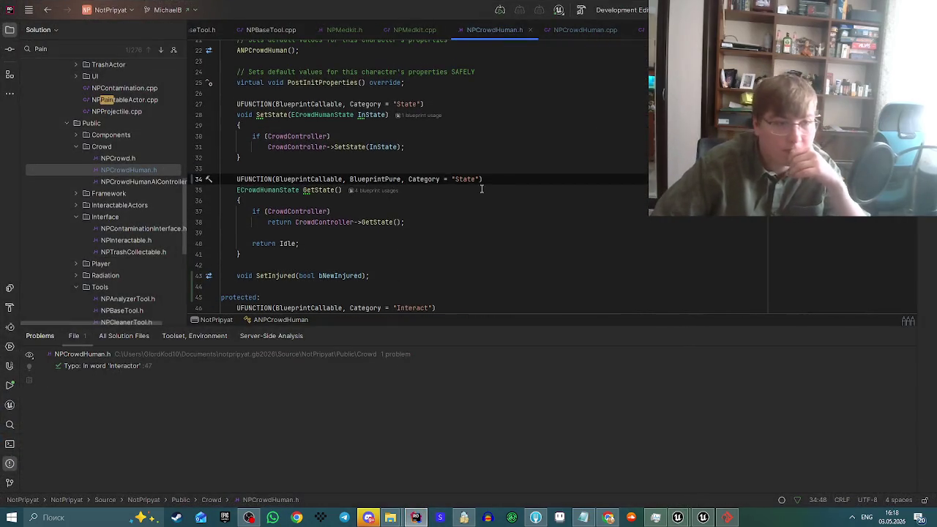
{"action": "scroll", "coordinate": [481, 189], "scroll_direction": "up", "scroll_amount": 2}
{"action": "scroll", "coordinate": [483, 197], "scroll_direction": "down", "scroll_amount": 12}
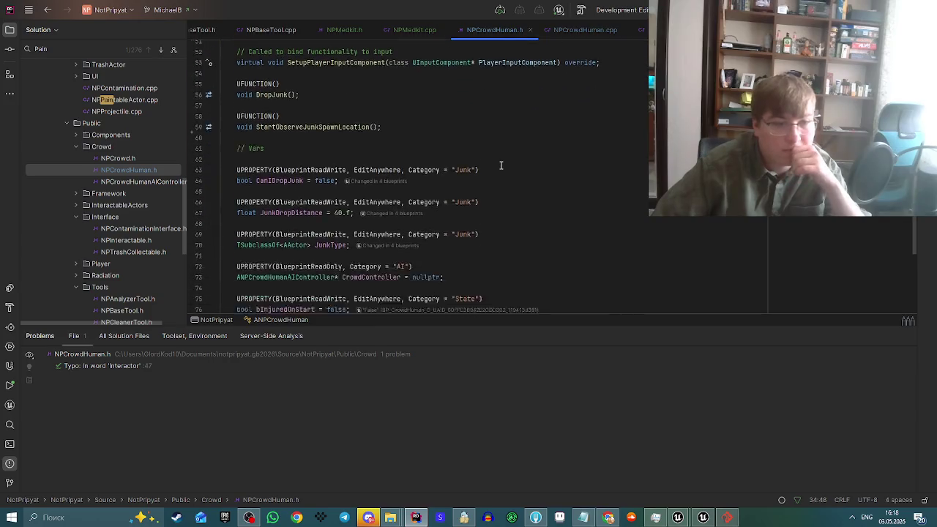
{"action": "scroll", "coordinate": [500, 165], "scroll_direction": "down", "scroll_amount": 7}
{"action": "scroll", "coordinate": [465, 208], "scroll_direction": "up", "scroll_amount": 10}
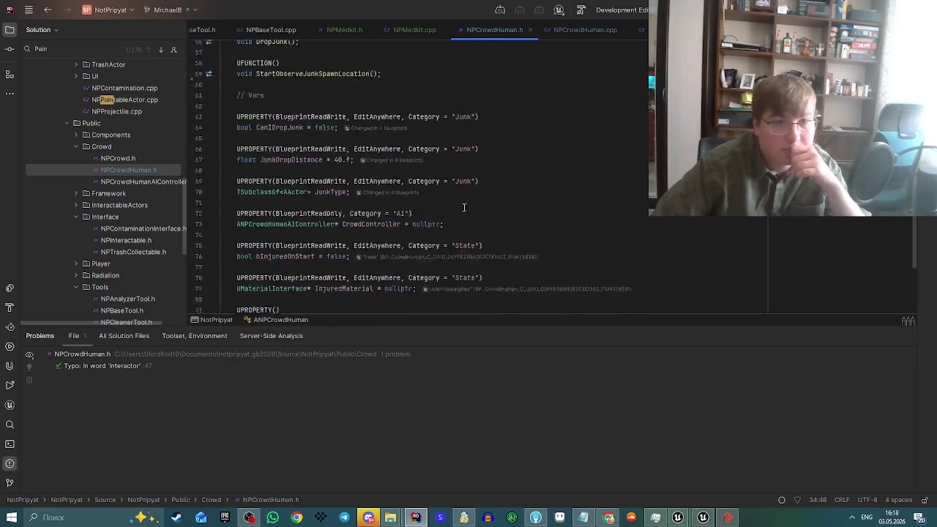
{"action": "left_click", "coordinate": [405, 30]}
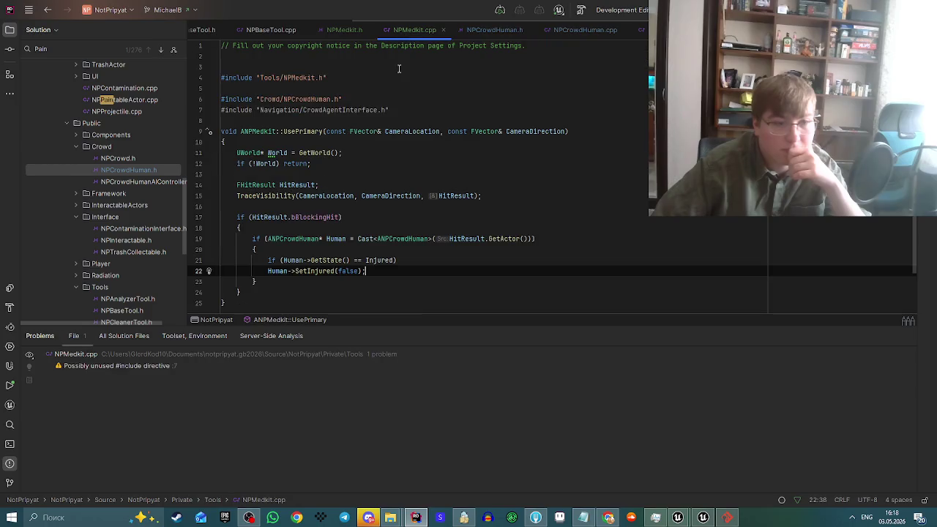
{"action": "left_click", "coordinate": [495, 30]}
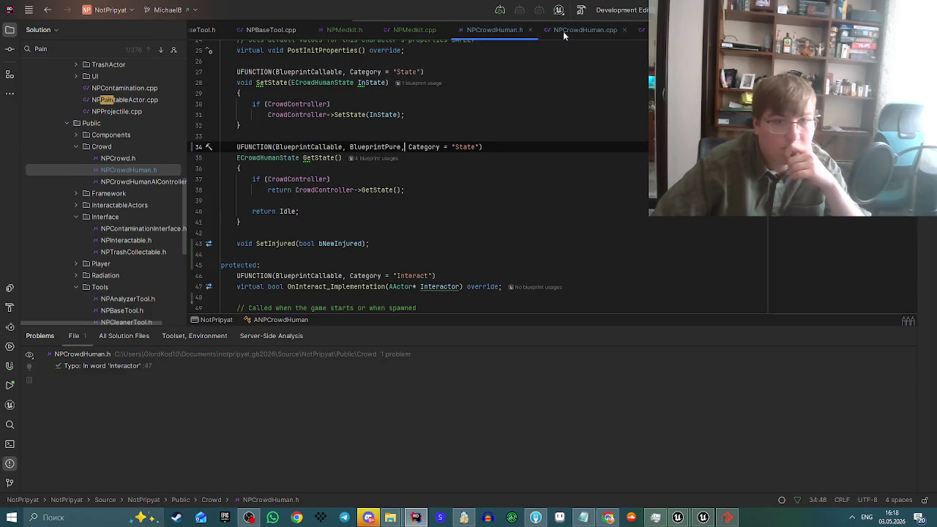
{"action": "left_click", "coordinate": [563, 31]}
{"action": "left_click", "coordinate": [504, 33]}
{"action": "scroll", "coordinate": [496, 139], "scroll_direction": "down", "scroll_amount": 10}
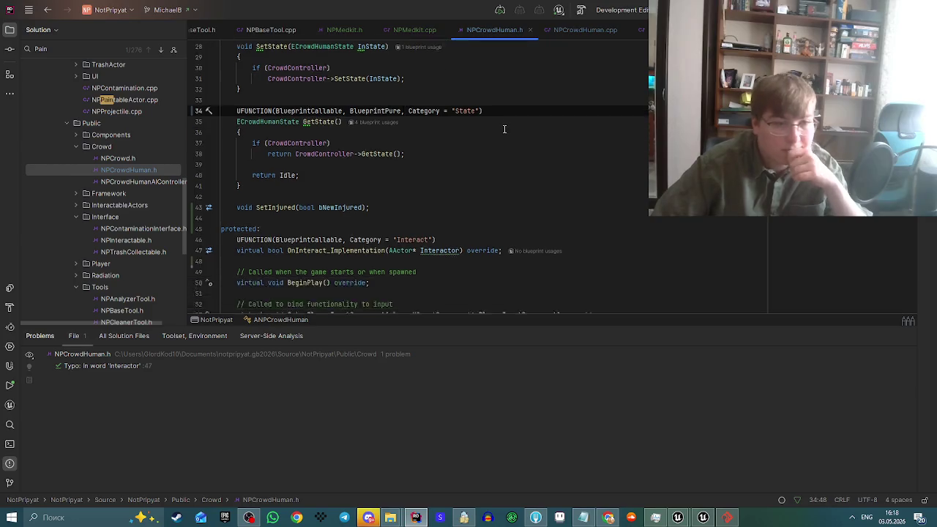
{"action": "scroll", "coordinate": [489, 171], "scroll_direction": "down", "scroll_amount": 5}
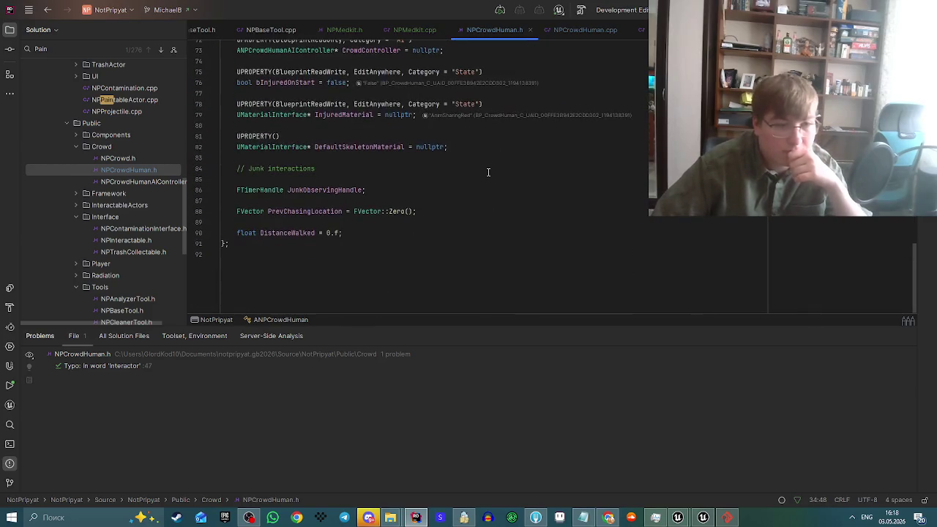
{"action": "scroll", "coordinate": [484, 156], "scroll_direction": "up", "scroll_amount": 18}
{"action": "scroll", "coordinate": [484, 157], "scroll_direction": "up", "scroll_amount": 5}
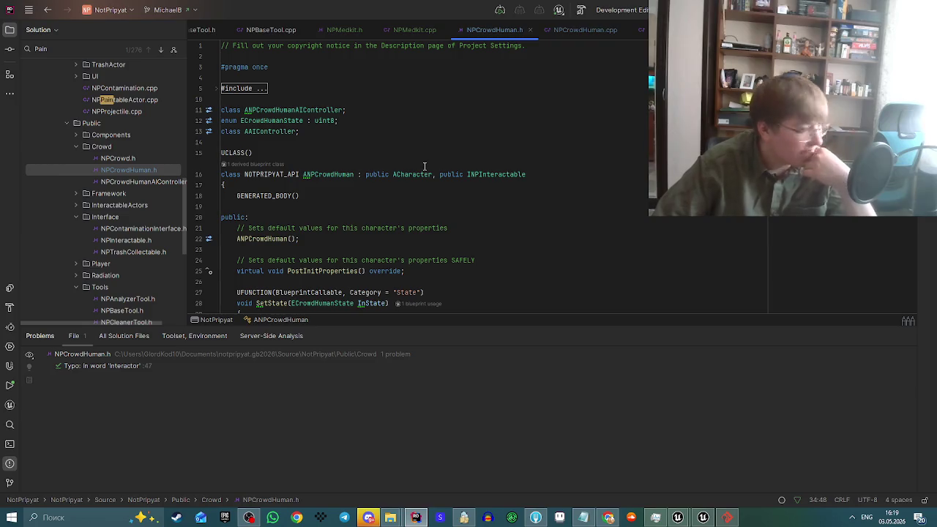
{"action": "scroll", "coordinate": [473, 202], "scroll_direction": "down", "scroll_amount": 20}
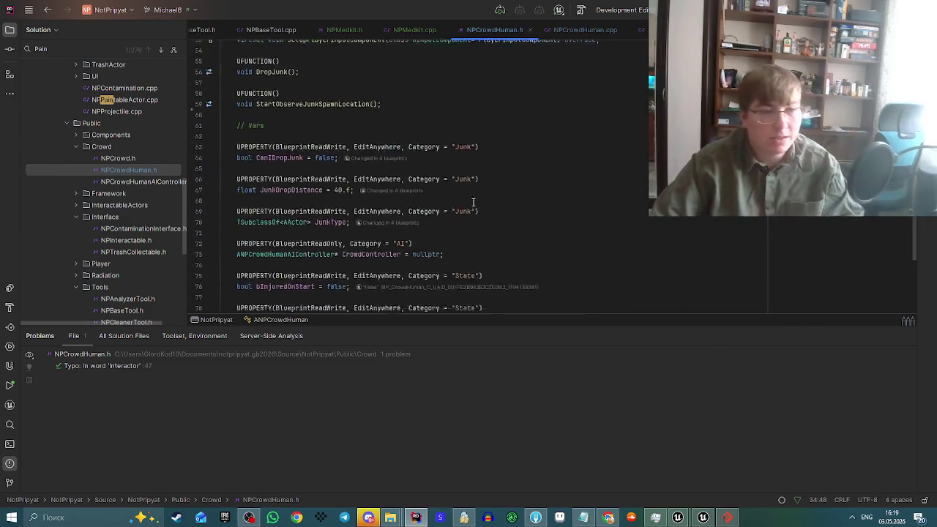
{"action": "scroll", "coordinate": [242, 209], "scroll_direction": "up", "scroll_amount": 3}
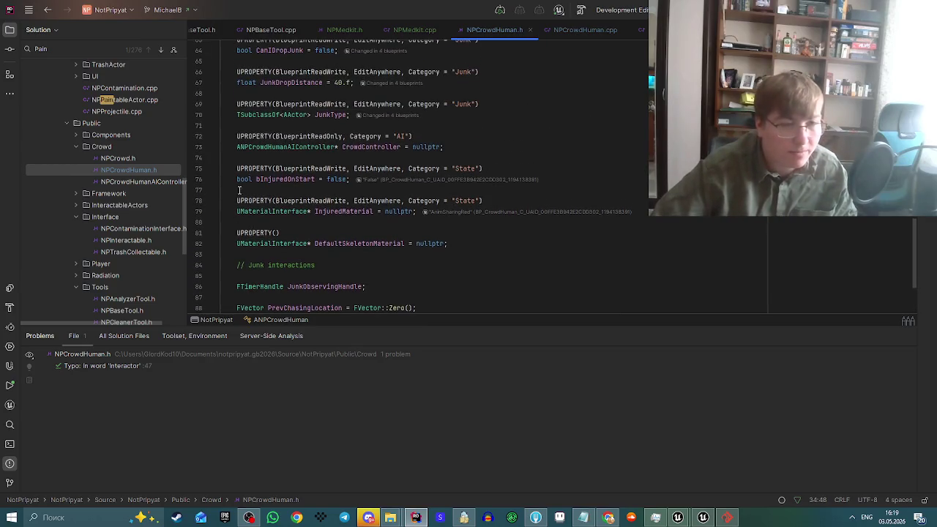
{"action": "scroll", "coordinate": [251, 109], "scroll_direction": "up", "scroll_amount": 2}
{"action": "scroll", "coordinate": [281, 219], "scroll_direction": "down", "scroll_amount": 3}
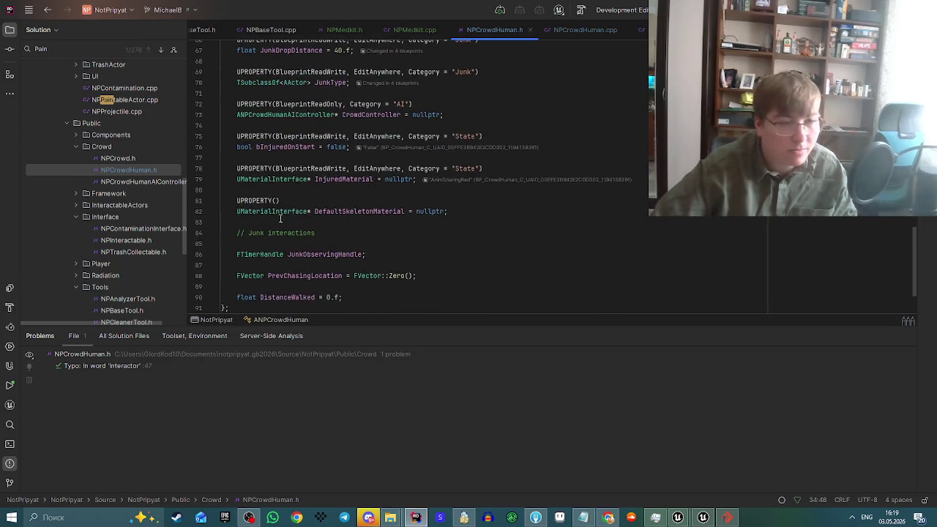
Delete the InjuredMaterial and DefaultSkeletonMaterial declarations and SetInjured's material-swapping lines.
{"action": "mouse_move", "coordinate": [235, 169]}
{"action": "left_mouse_down"}
{"action": "mouse_move", "coordinate": [485, 203]}
{"action": "mouse_move", "coordinate": [483, 211]}
{"action": "left_mouse_up"}
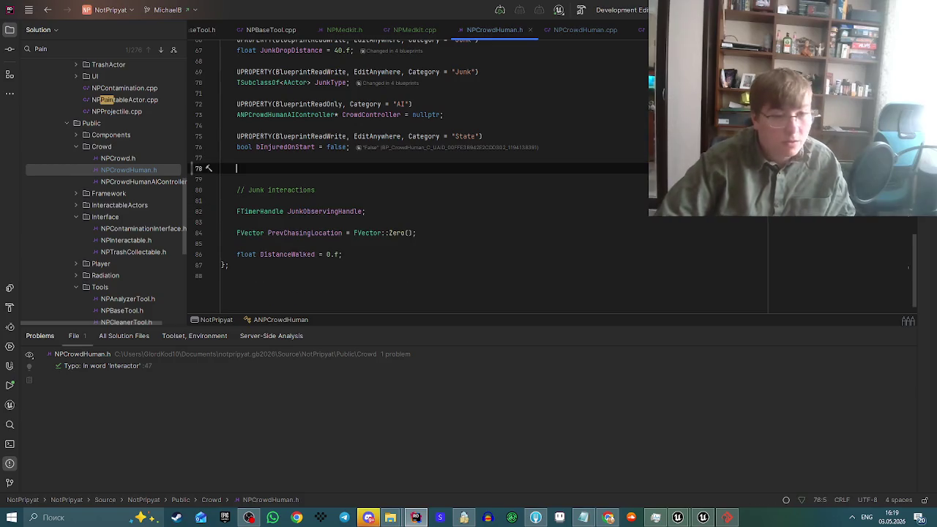
{"action": "key", "text": "BackSpace"}
{"action": "key", "text": "BackSpace"}
{"action": "key", "text": "BackSpace"}
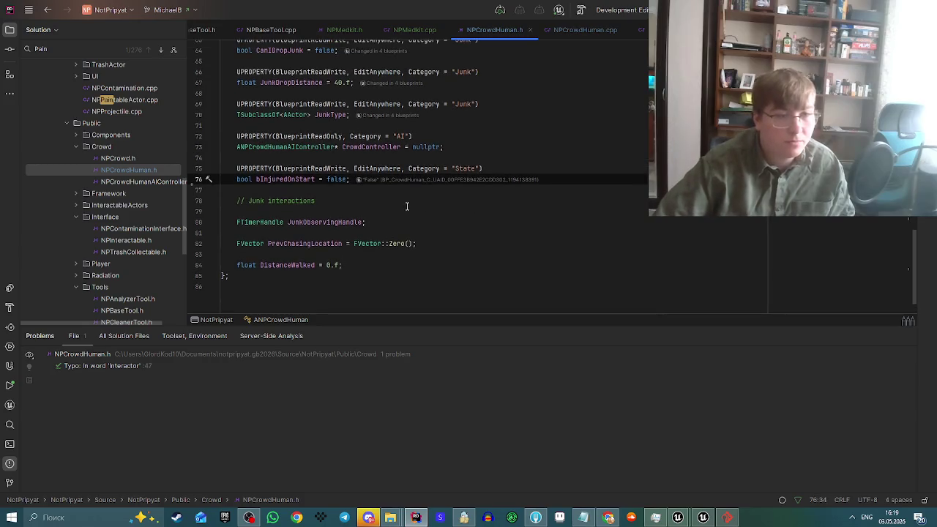
{"action": "scroll", "coordinate": [525, 151], "scroll_direction": "down", "scroll_amount": 4}
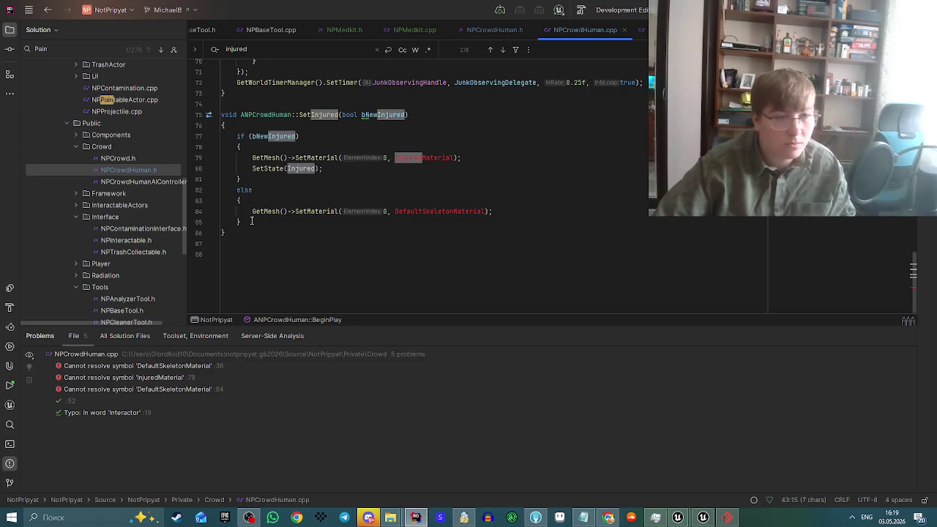
{"action": "left_click_drag", "start_coordinate": [250, 225], "coordinate": [233, 190]}
{"action": "key", "text": "BackSpace"}
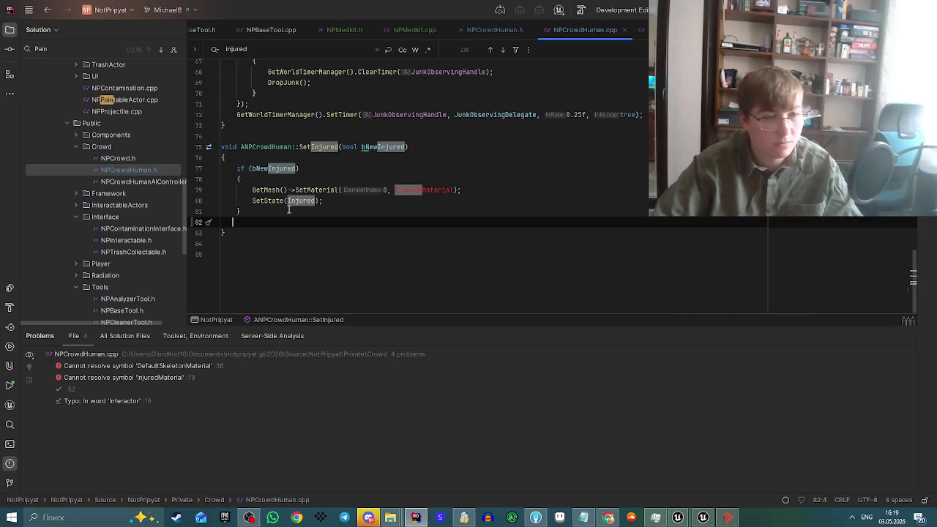
{"action": "left_click_drag", "start_coordinate": [473, 202], "coordinate": [242, 190]}
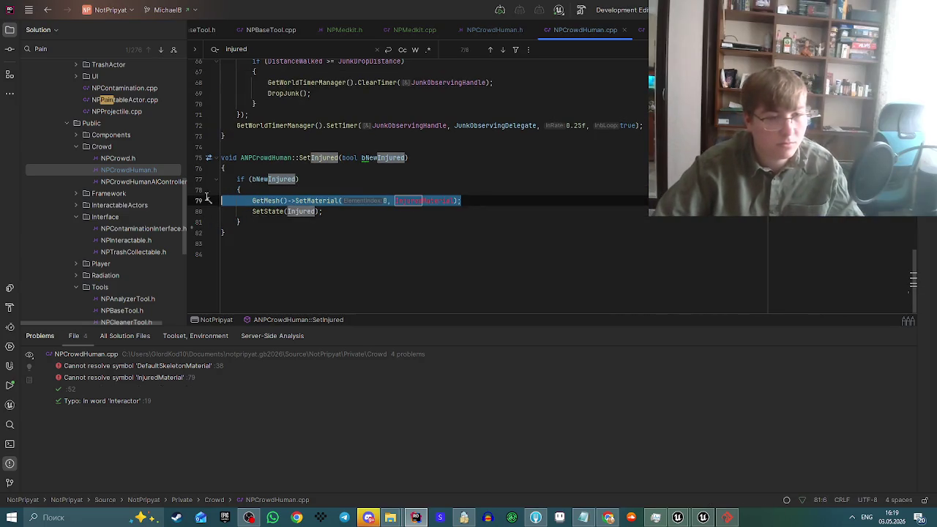
{"action": "key", "text": "BackSpace"}
Delete the DefaultSkeletonMaterial assignment in BeginPlay and switch to Unreal.
{"action": "scroll", "coordinate": [450, 225], "scroll_direction": "up", "scroll_amount": 12}
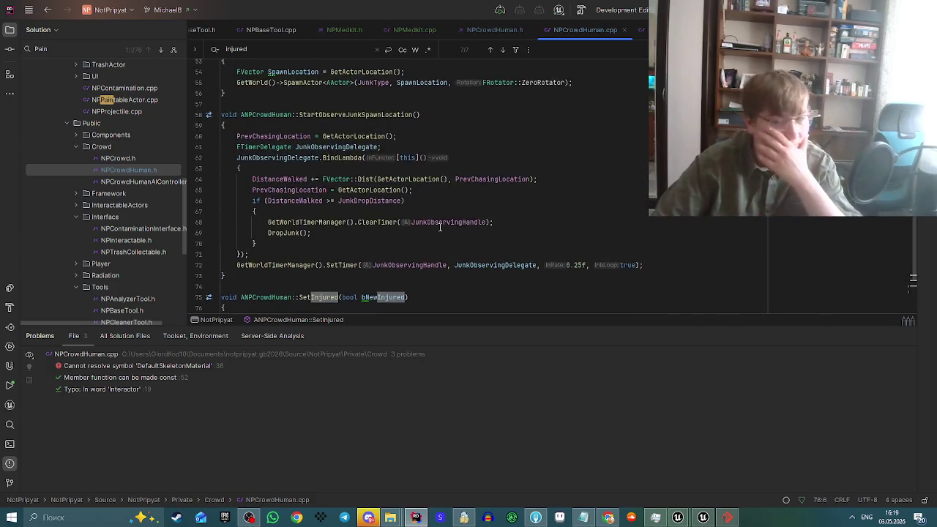
{"action": "left_click_drag", "start_coordinate": [439, 224], "coordinate": [222, 212]}
{"action": "key", "text": "BackSpace"}
{"action": "key", "text": "BackSpace"}
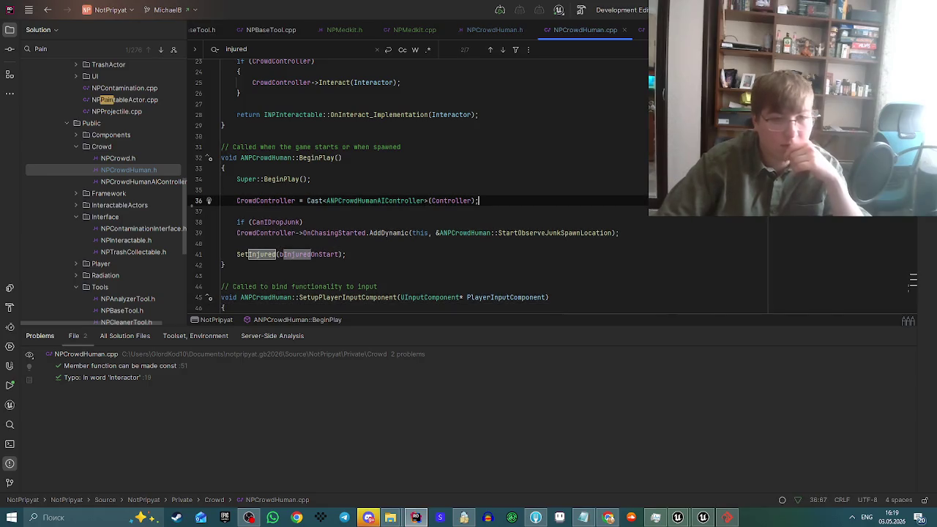
{"action": "key", "text": "alt+Tab"}
Live Coding compile the C++ changes, run a quick play test, then enable Injured on Start.
{"action": "left_click", "coordinate": [786, 500]}
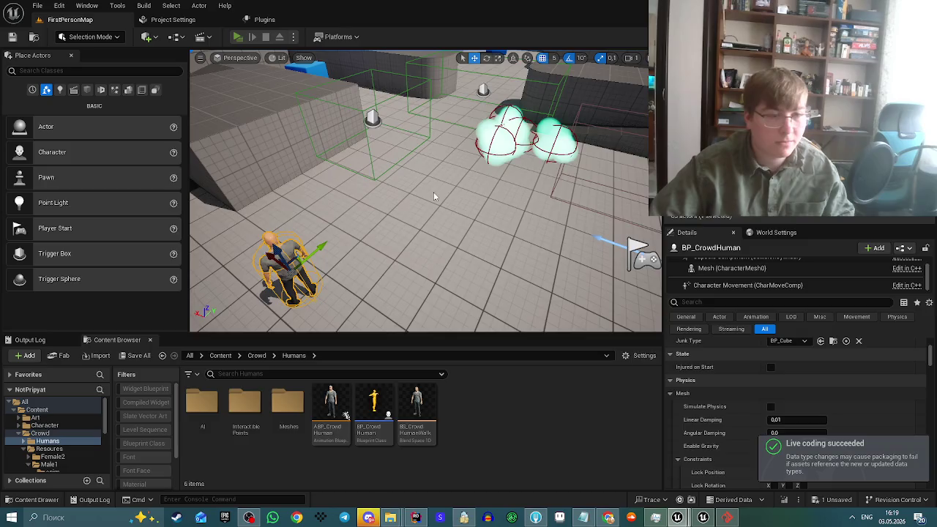
{"action": "key", "text": "alt+p"}
{"action": "key", "text": "Escape"}
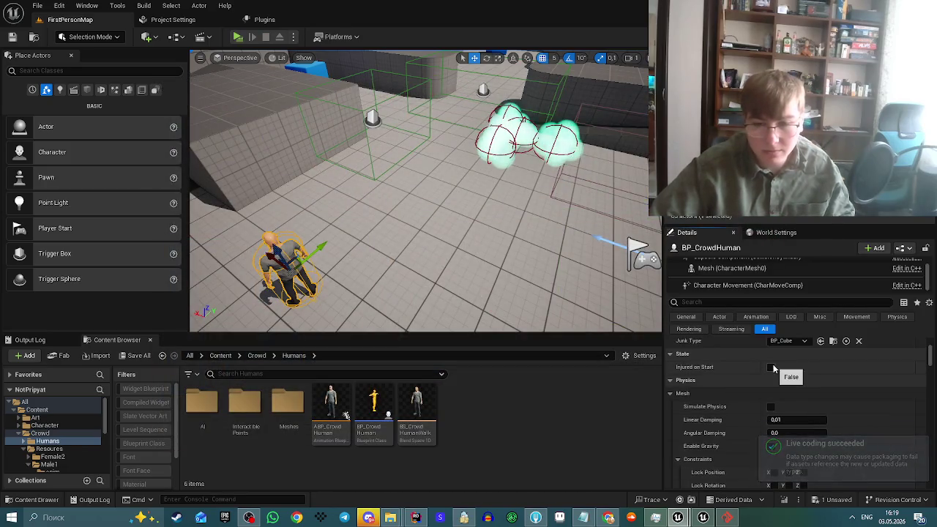
{"action": "left_click", "coordinate": [772, 367]}
Play the level, equip the medkit, walk over to the lying crowd human, then stop and switch to Rider.
{"action": "key", "text": "alt+p"}
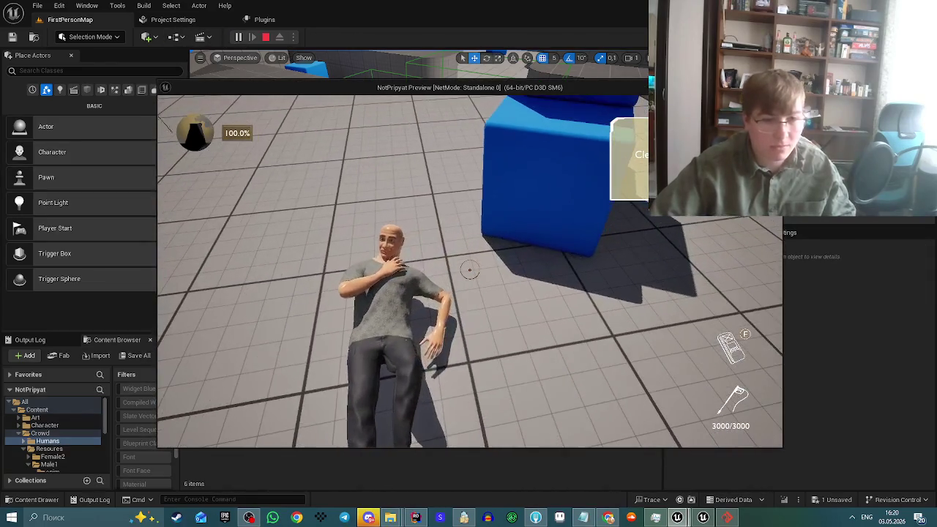
{"action": "key", "text": "f"}
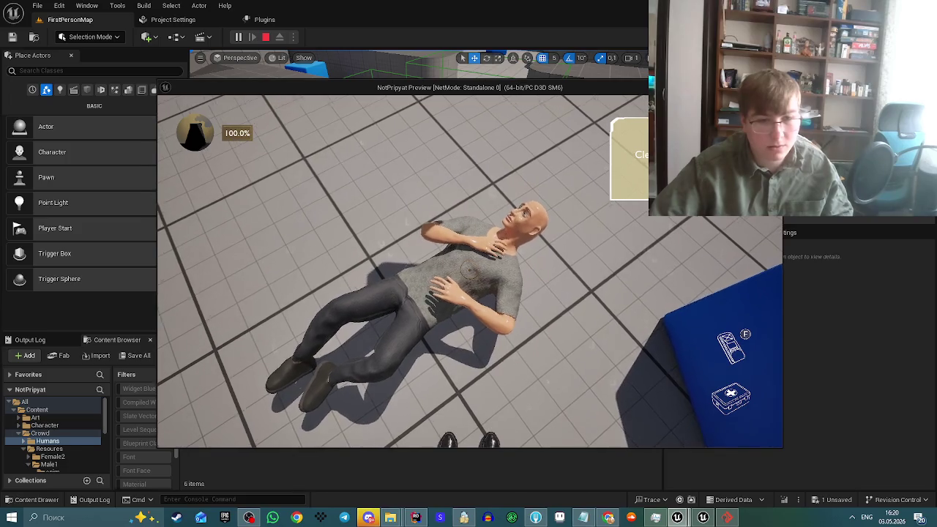
{"action": "key", "text": "w"}
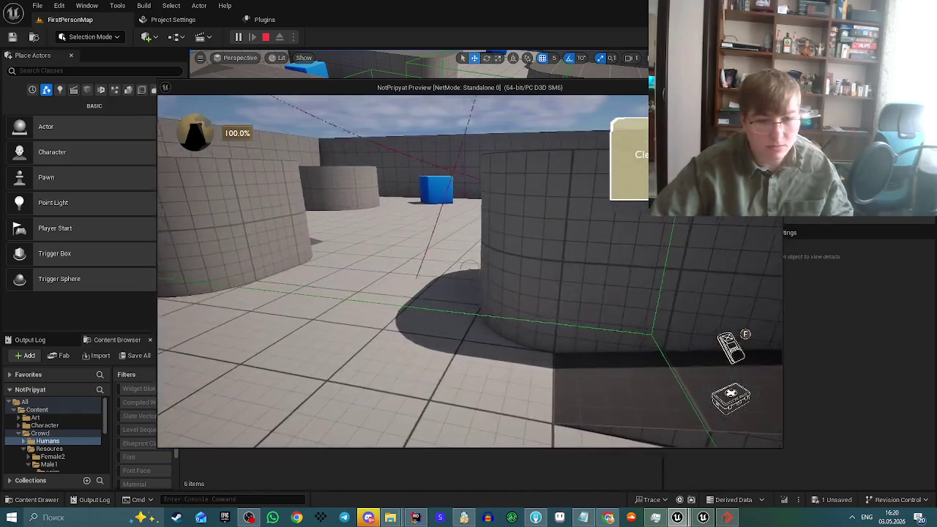
{"action": "key", "text": "w"}
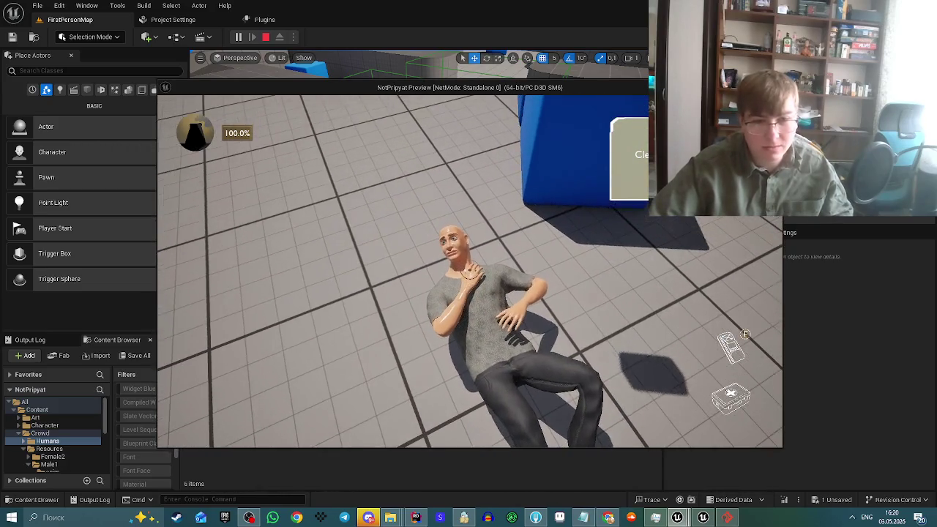
{"action": "key", "text": "Escape"}
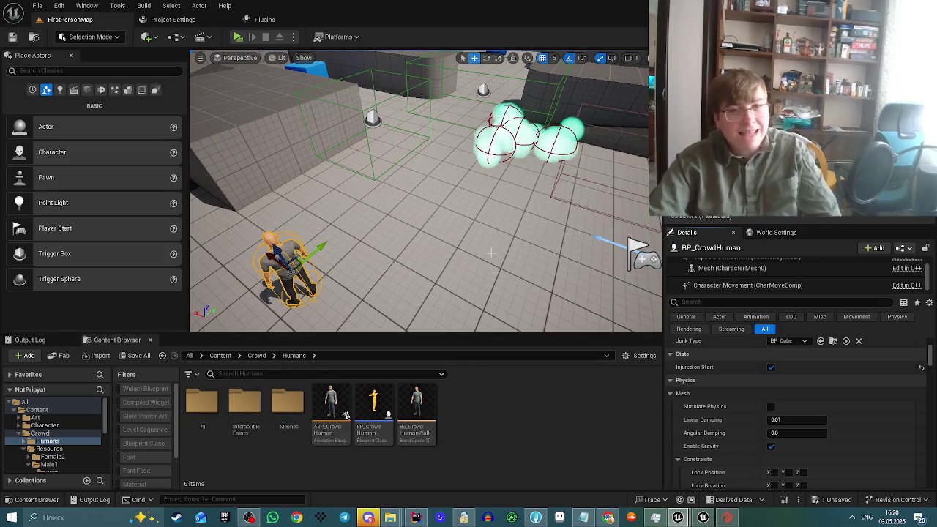
{"action": "mouse_move", "coordinate": [492, 253]}
{"action": "left_mouse_down"}
{"action": "mouse_move", "coordinate": [505, 242]}
{"action": "mouse_move", "coordinate": [498, 234]}
{"action": "mouse_move", "coordinate": [469, 253]}
{"action": "left_mouse_up"}
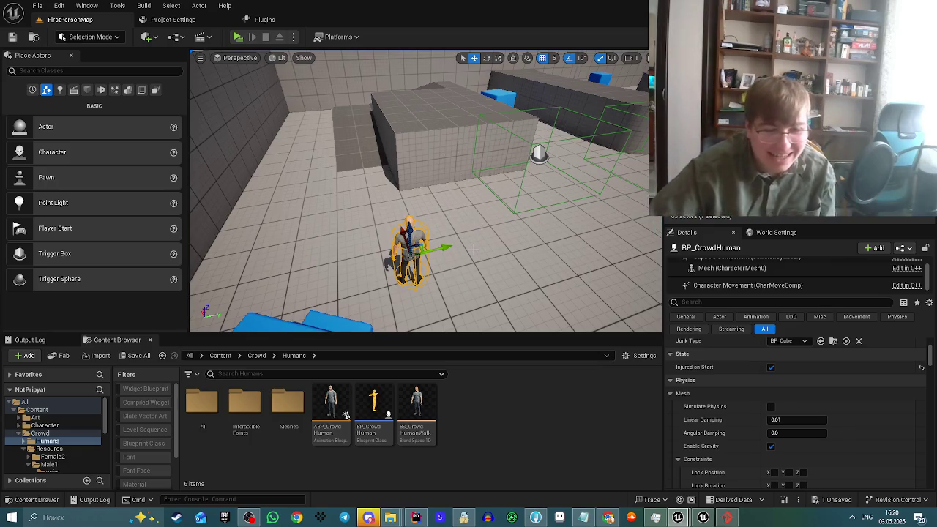
{"action": "left_click", "coordinate": [415, 517]}
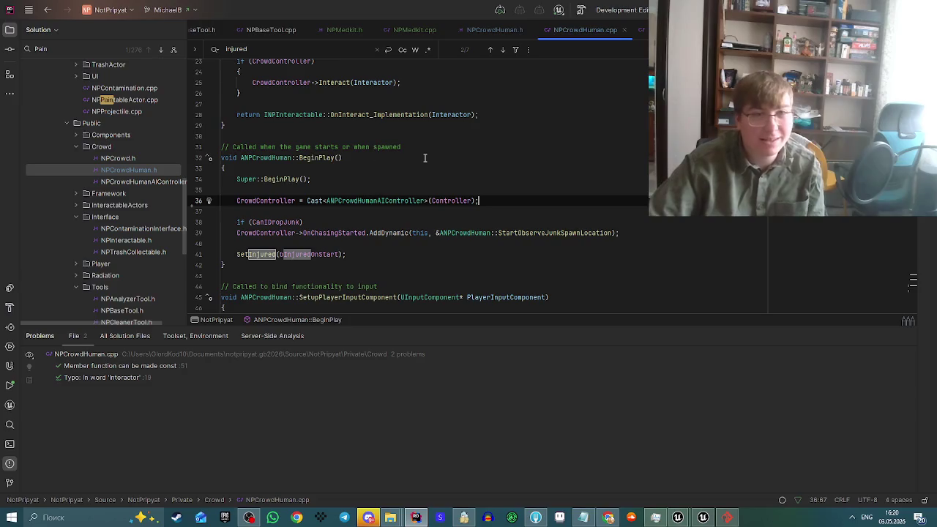
In NPMedkit.cpp, follow TraceVisibility to its definition in NPBaseTool.cpp, then return to Unreal.
{"action": "left_click", "coordinate": [406, 31]}
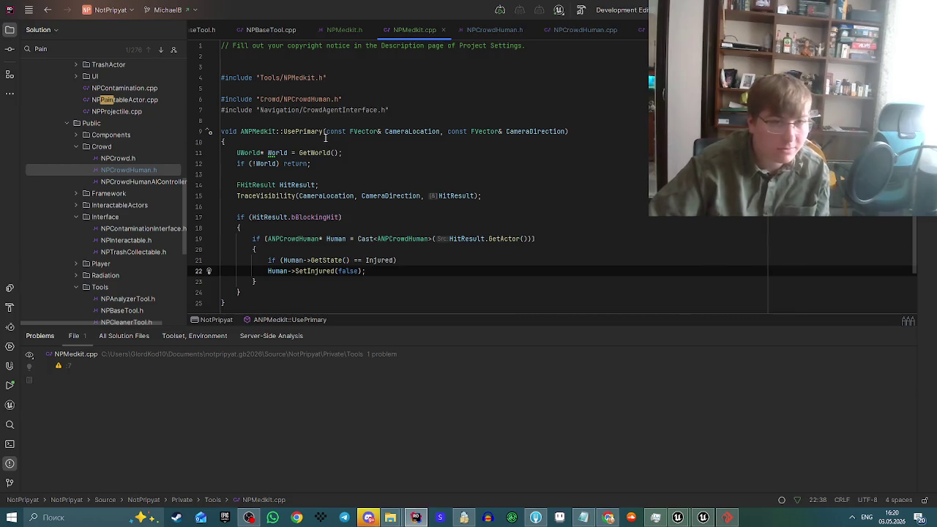
{"action": "scroll", "coordinate": [266, 31], "scroll_direction": "up", "scroll_amount": 5}
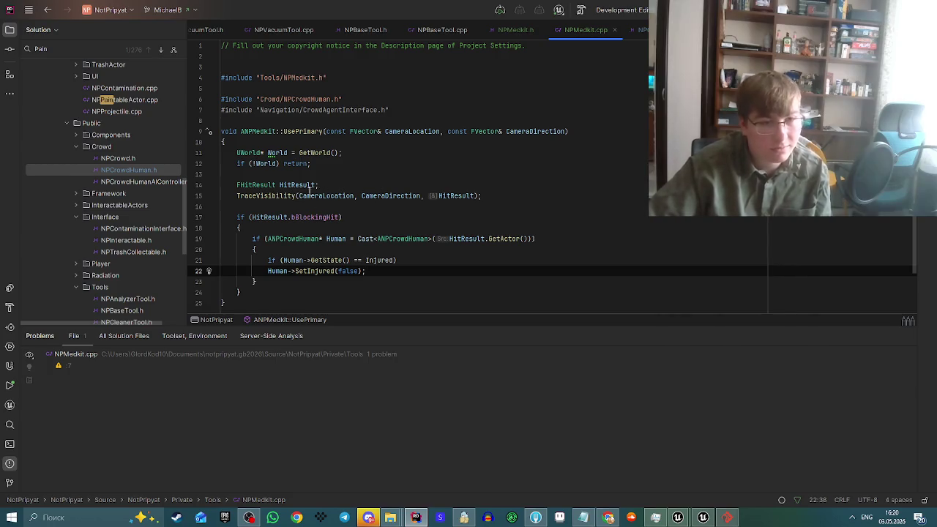
{"action": "left_click", "coordinate": [260, 195]}
{"action": "left_click", "coordinate": [260, 195], "text": "ctrl"}
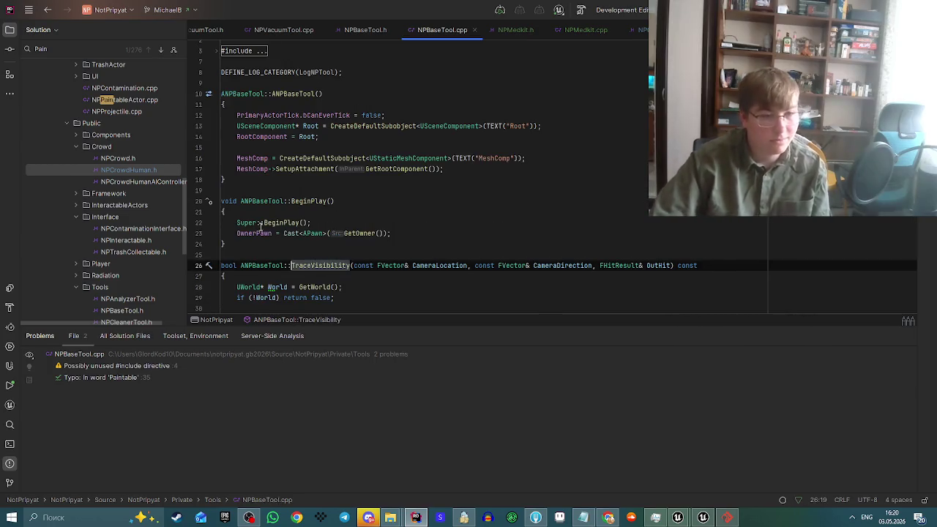
{"action": "scroll", "coordinate": [278, 227], "scroll_direction": "down", "scroll_amount": 4}
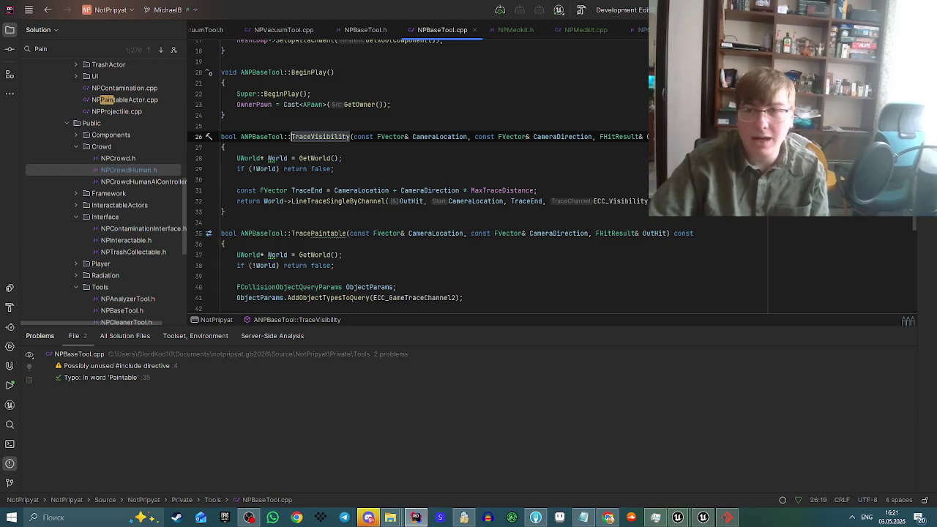
{"action": "key", "text": "alt+Tab"}
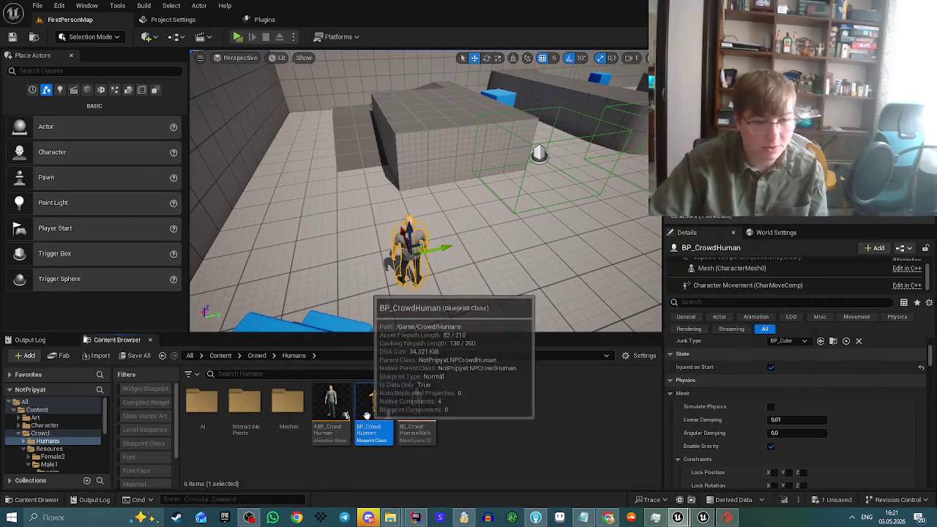
Review the collision responses on BP_CrowdHuman's Capsule Component, then return to NPMedkit.cpp in Rider.
{"action": "double_click", "coordinate": [367, 415]}
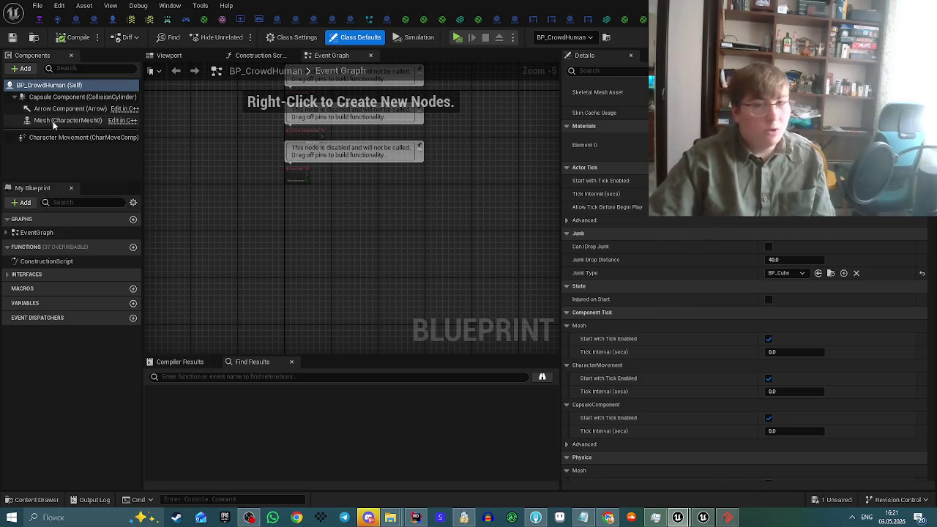
{"action": "left_click", "coordinate": [73, 97]}
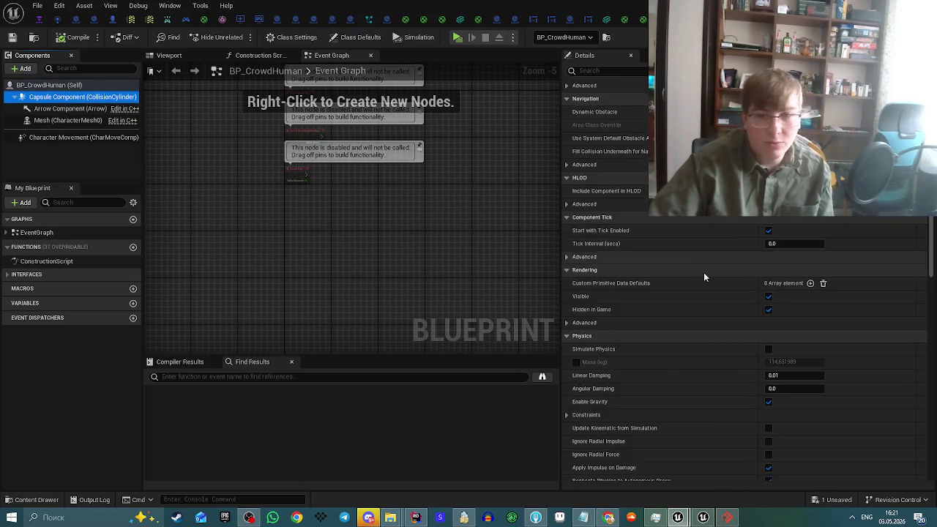
{"action": "scroll", "coordinate": [703, 277], "scroll_direction": "down", "scroll_amount": 10}
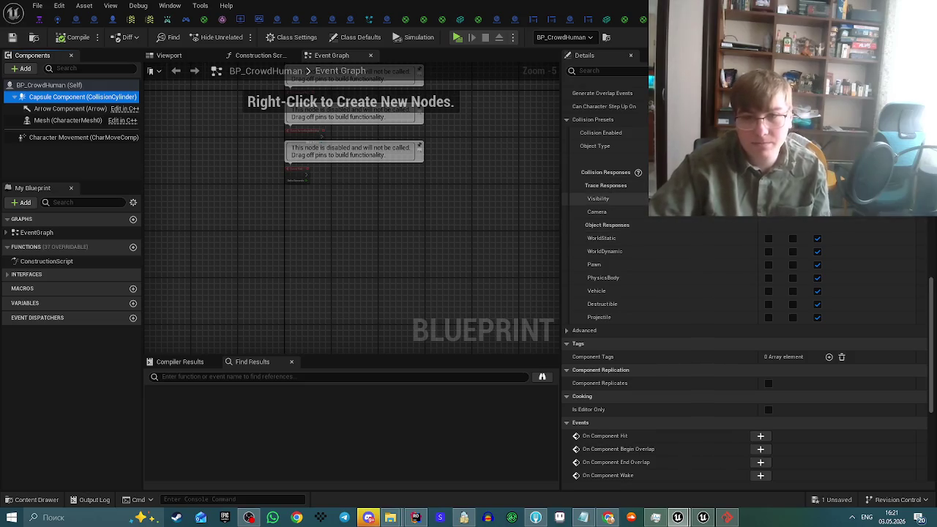
{"action": "scroll", "coordinate": [748, 284], "scroll_direction": "down", "scroll_amount": 1}
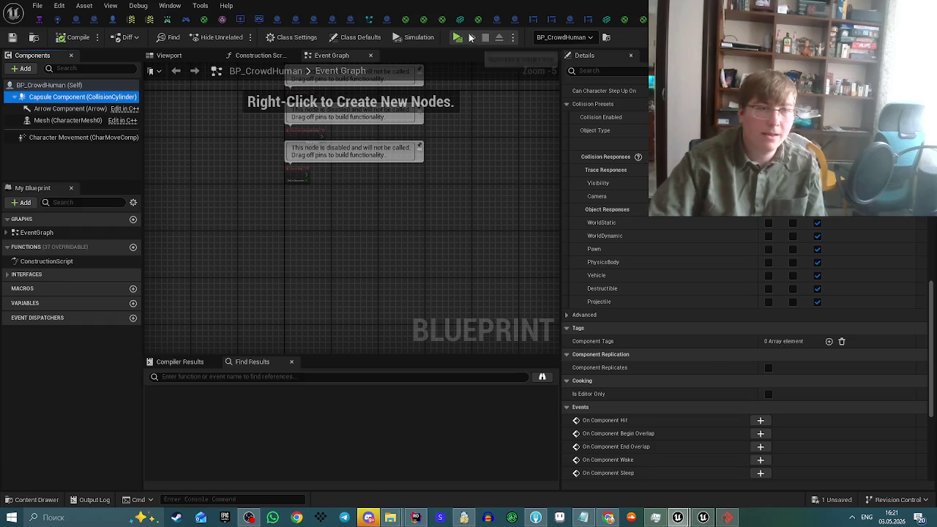
{"action": "left_click", "coordinate": [414, 516]}
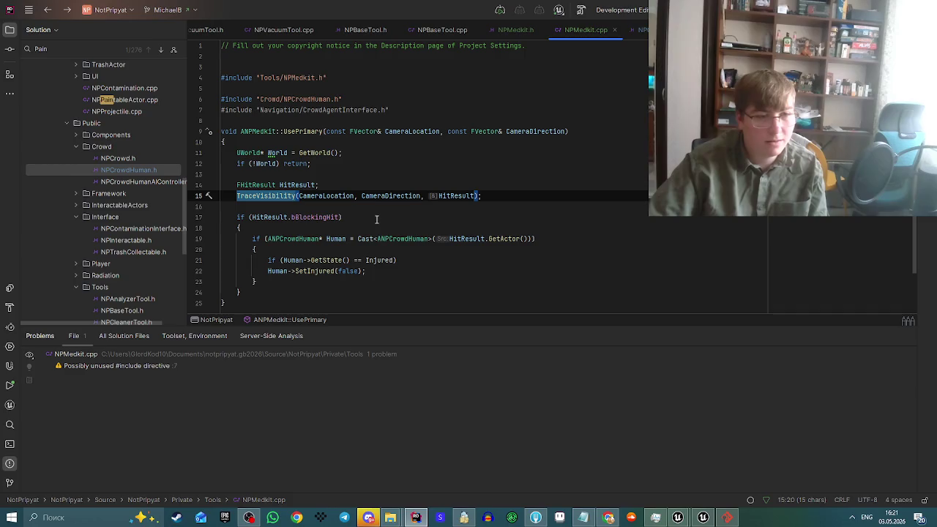
Begin a GEngine->AddOnScreenDebugMessage(-1, ..., FColor::Red, "NOT INGHHD") call at the top of the hit branch.
{"action": "left_click", "coordinate": [322, 229]}
{"action": "key", "text": "Return"}
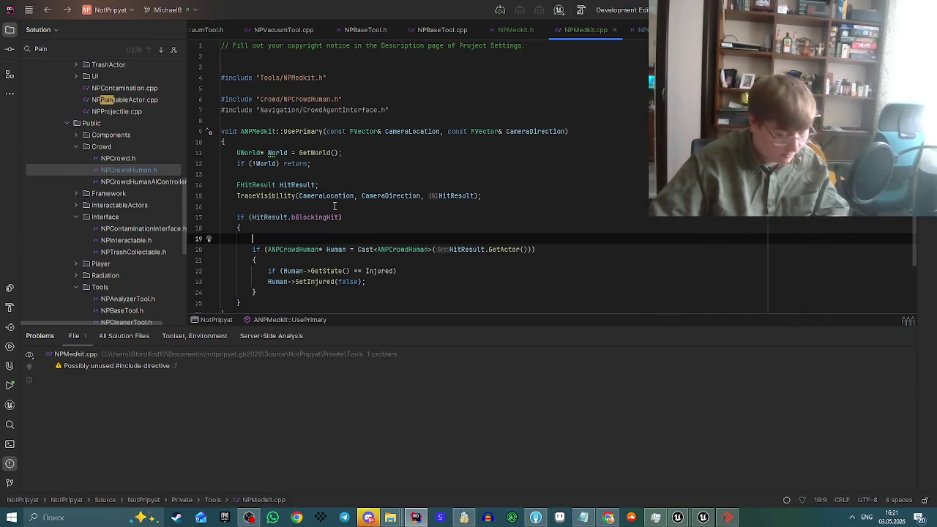
{"action": "type", "text": "GEngine_"}
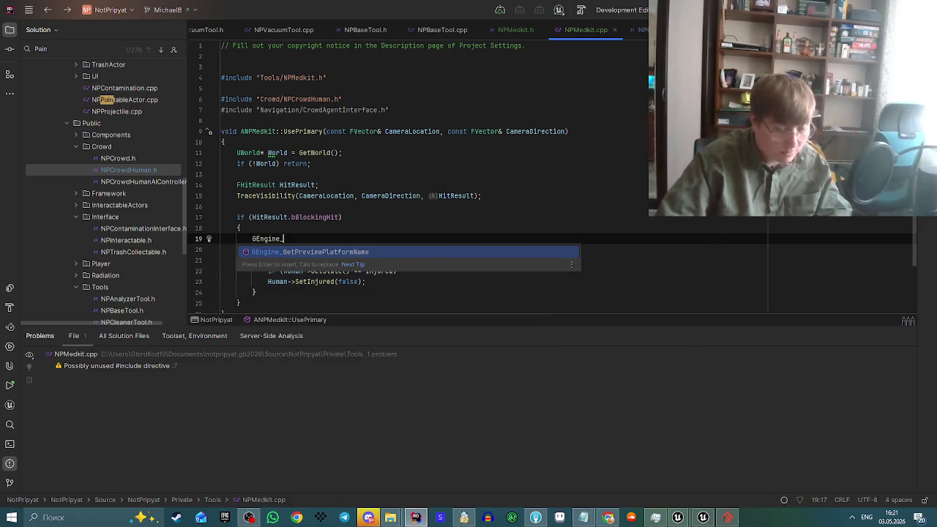
{"action": "key", "text": "Escape"}
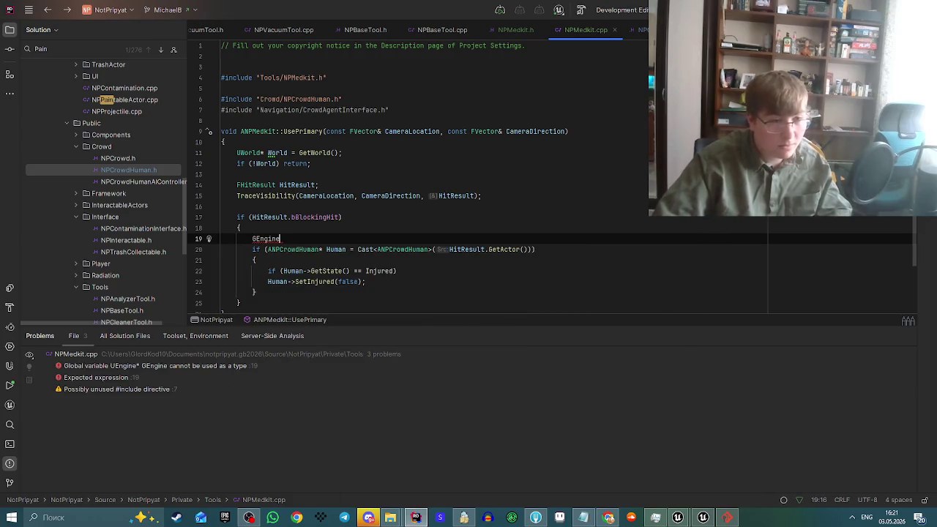
{"action": "type", "text": "->Ad"}
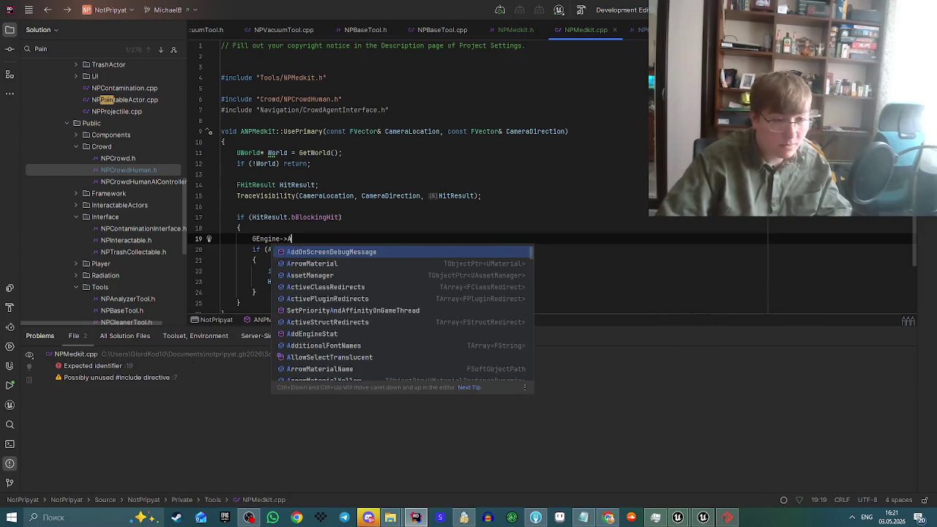
{"action": "key", "text": "Return"}
{"action": "type", "text": "-1, "}
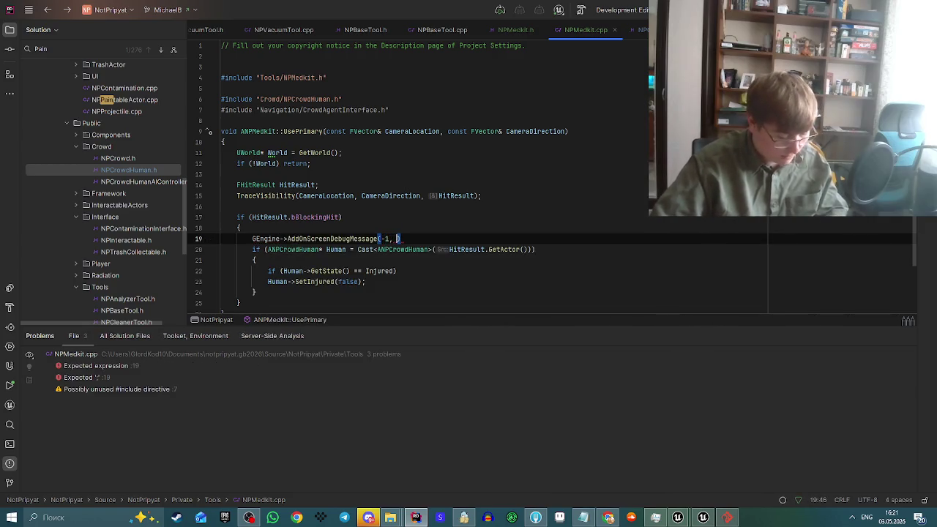
{"action": "type", "text": ", FColor::"}
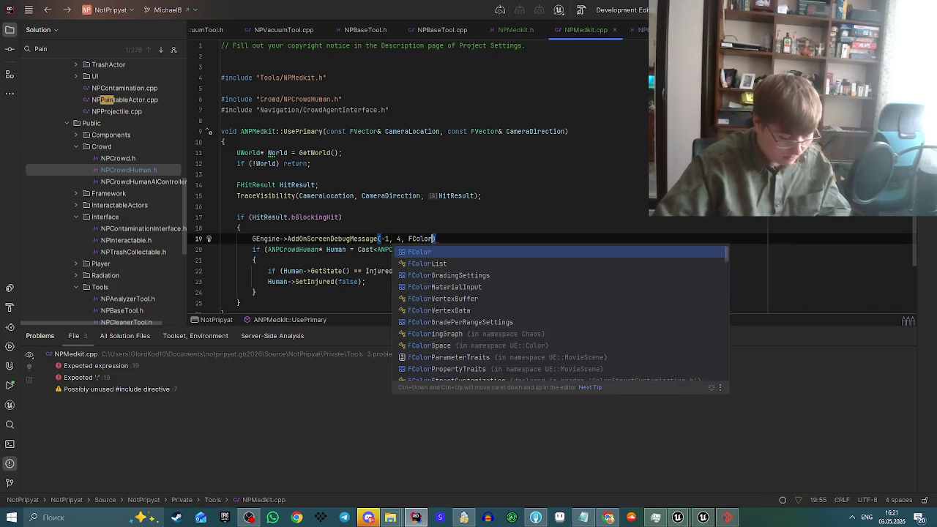
{"action": "type", "text": "Red, "}
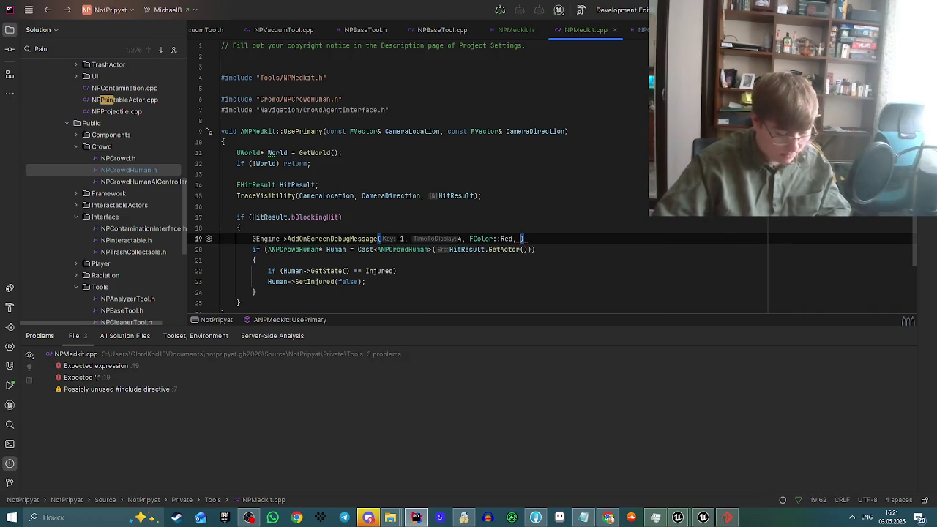
{"action": "type", "text": "\"\""}
{"action": "type", "text": "NOT INGHHD\""}
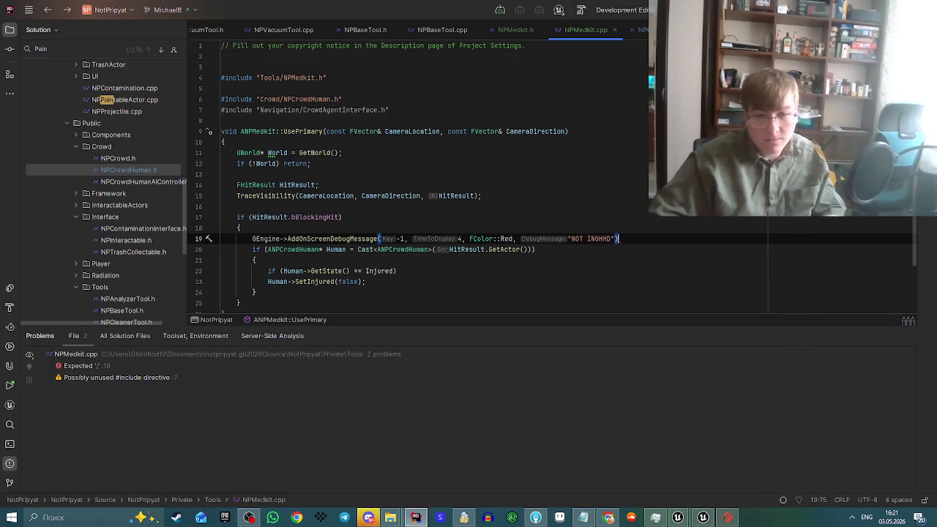
Recompile the C++ changes into the running Unreal editor.
{"action": "mouse_move", "coordinate": [678, 517]}
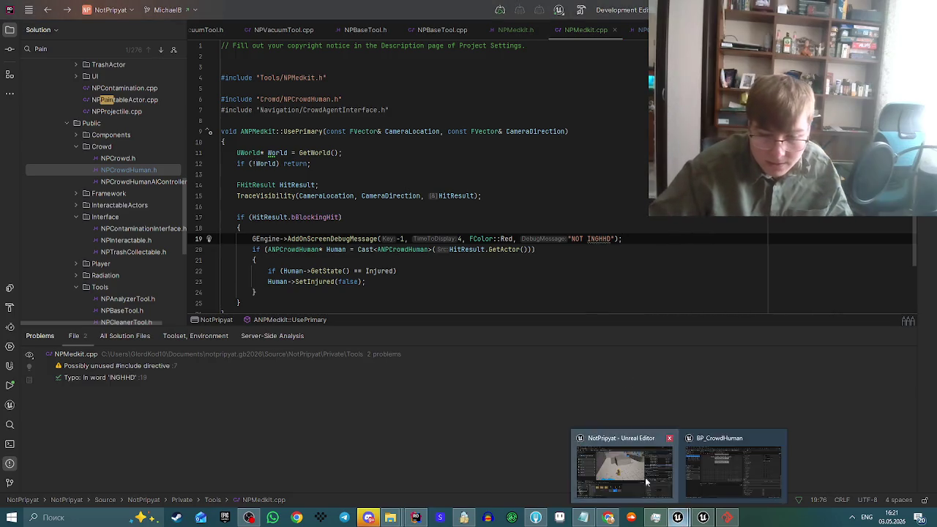
{"action": "left_click", "coordinate": [746, 468]}
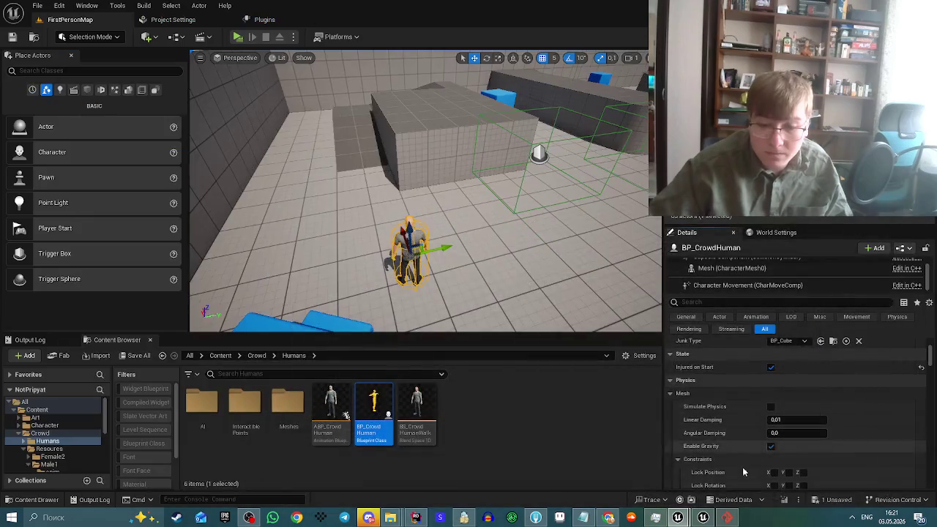
{"action": "left_click", "coordinate": [789, 503]}
View the error screenshot in Discord, then post 'How you use PSComponent?' in #questions.
{"action": "left_click", "coordinate": [369, 517]}
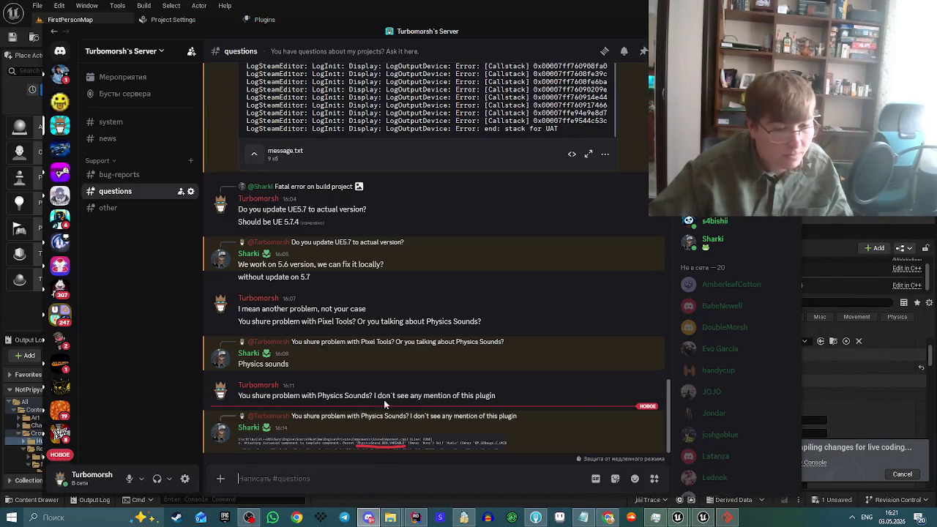
{"action": "left_click", "coordinate": [383, 443]}
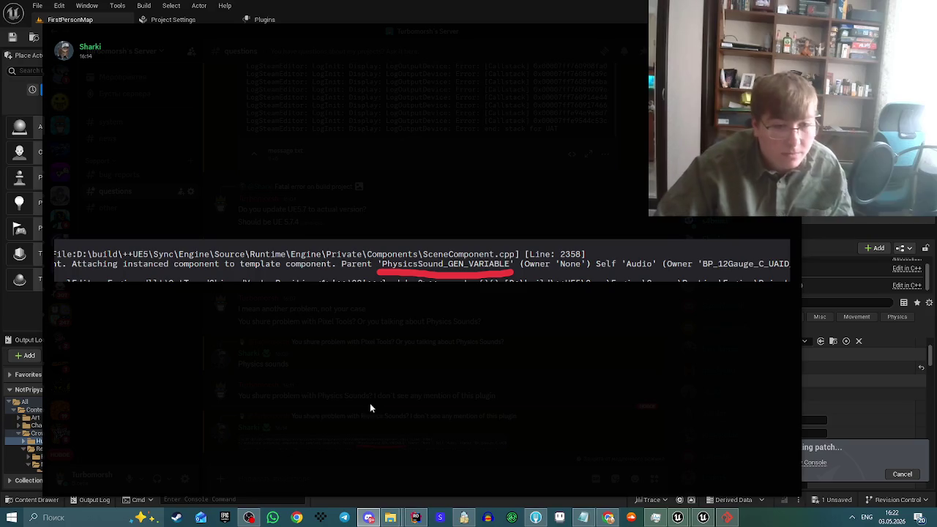
{"action": "key", "text": "alt+Tab"}
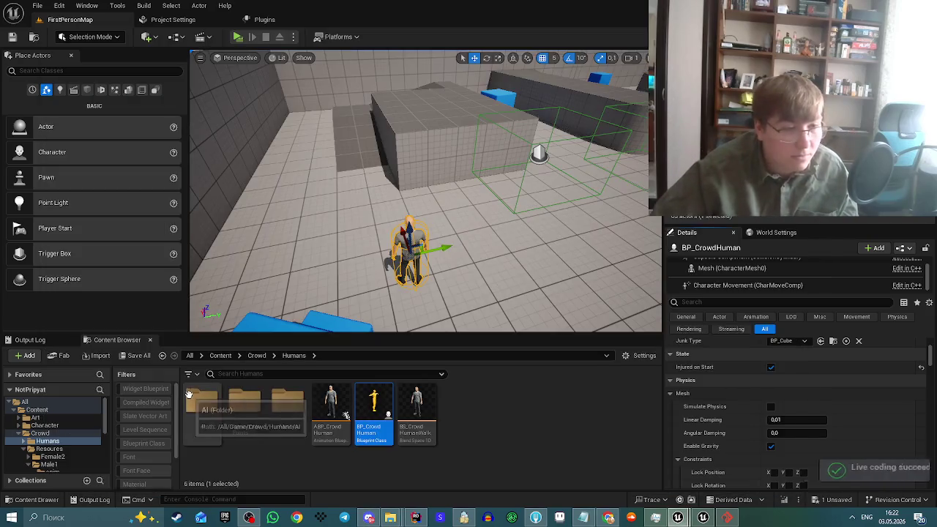
{"action": "left_click", "coordinate": [378, 521]}
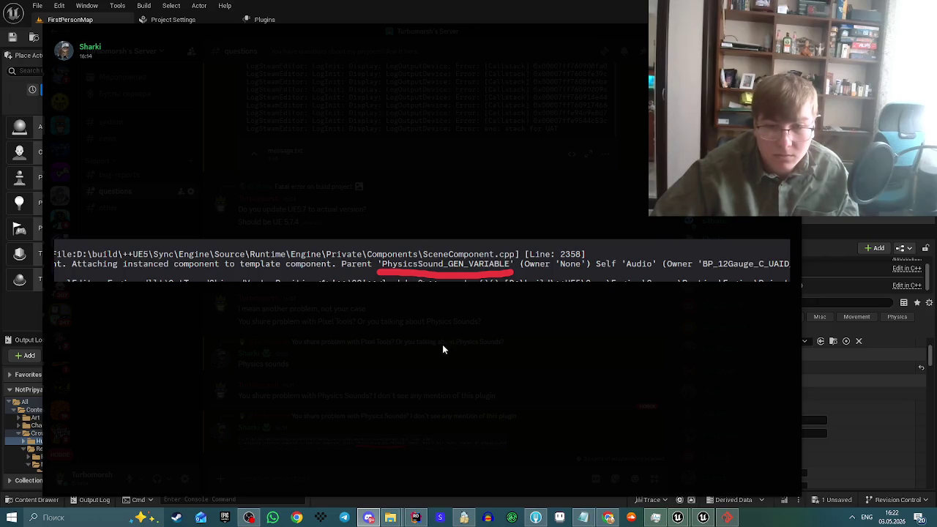
{"action": "left_click", "coordinate": [473, 358]}
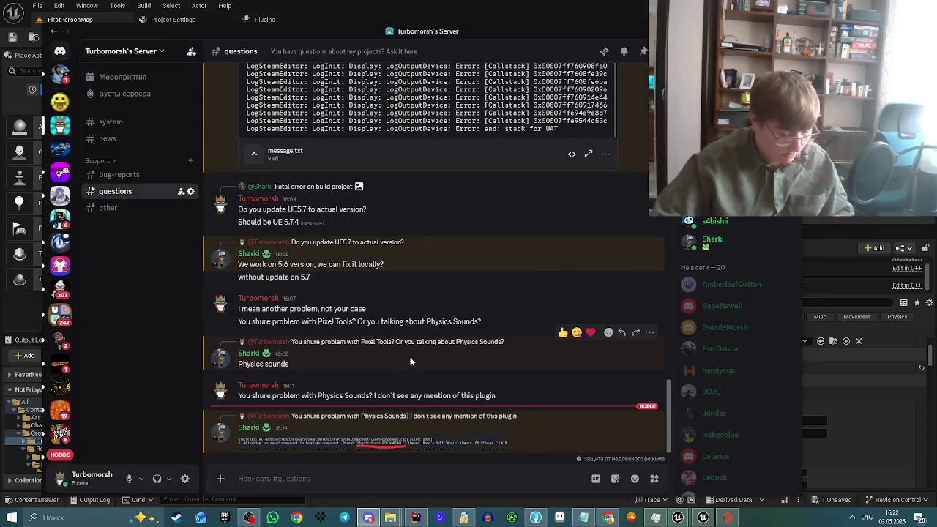
{"action": "type", "text": "How you"}
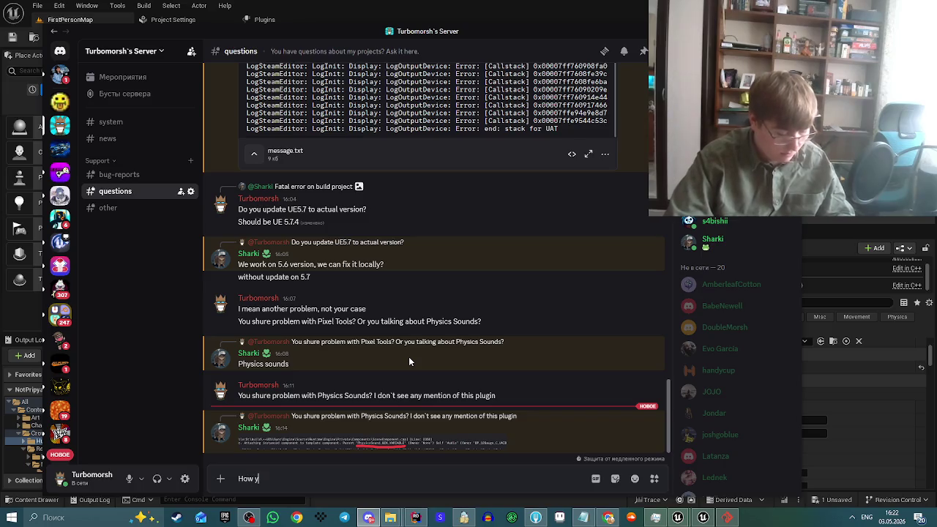
{"action": "type", "text": " use PS"}
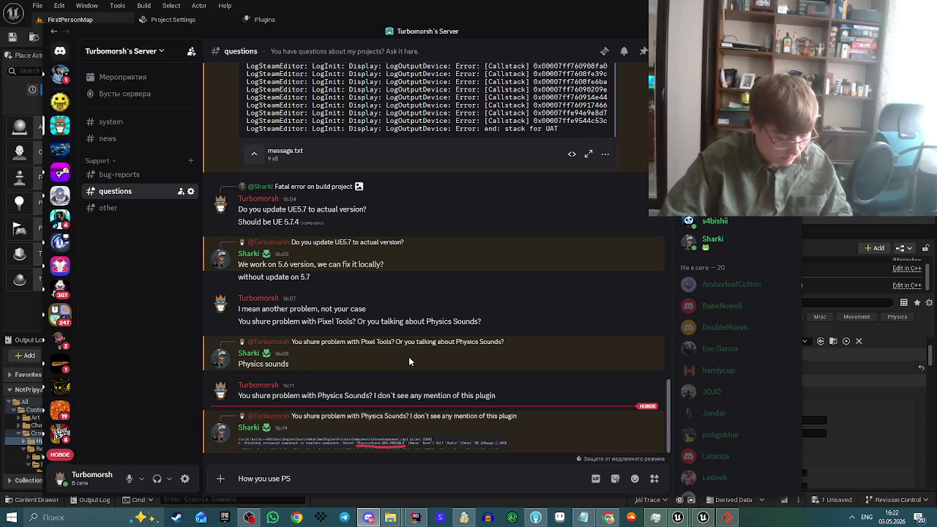
{"action": "type", "text": "Component?"}
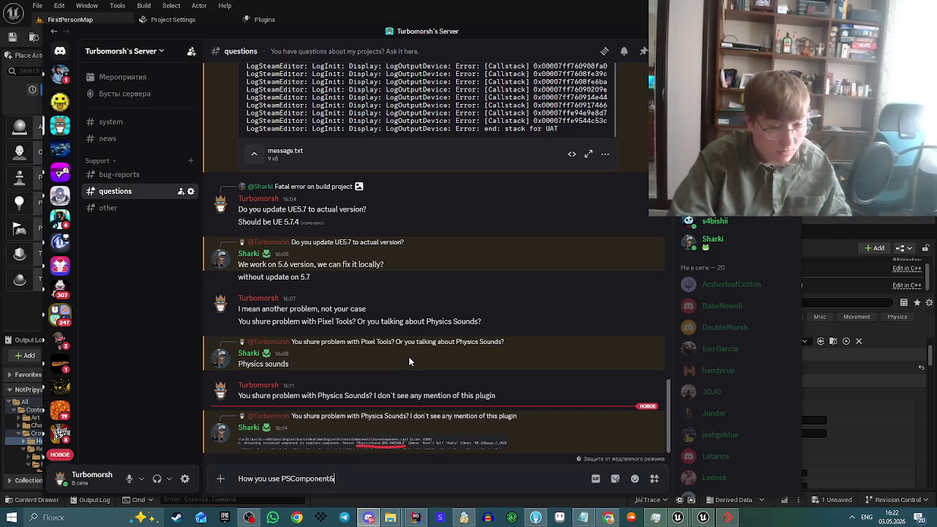
{"action": "key", "text": "Return"}
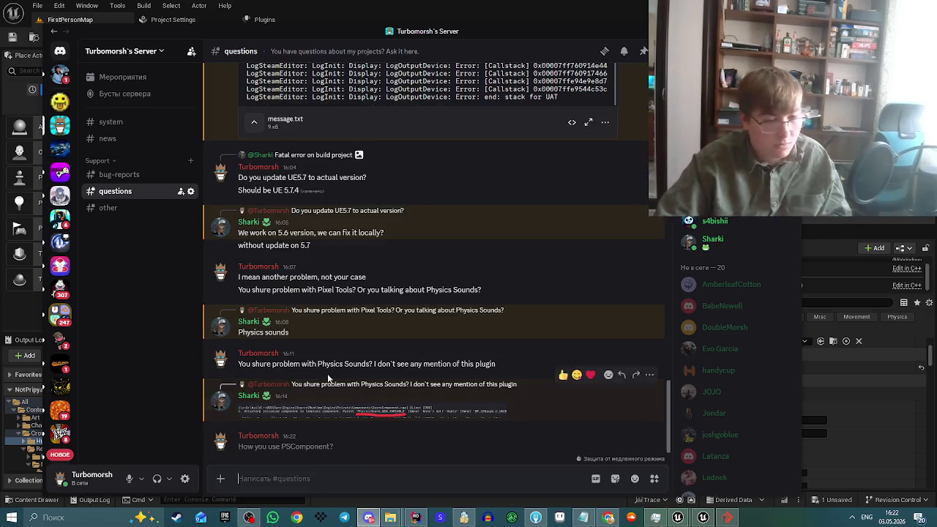
Look through the direct-message and GameBox server chats, then return to Unreal.
{"action": "left_click", "coordinate": [60, 73]}
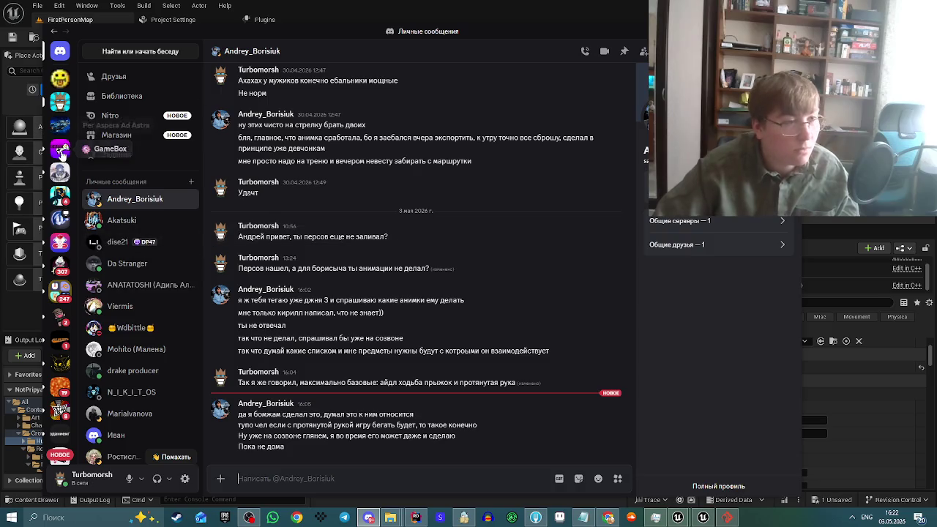
{"action": "left_click", "coordinate": [60, 150]}
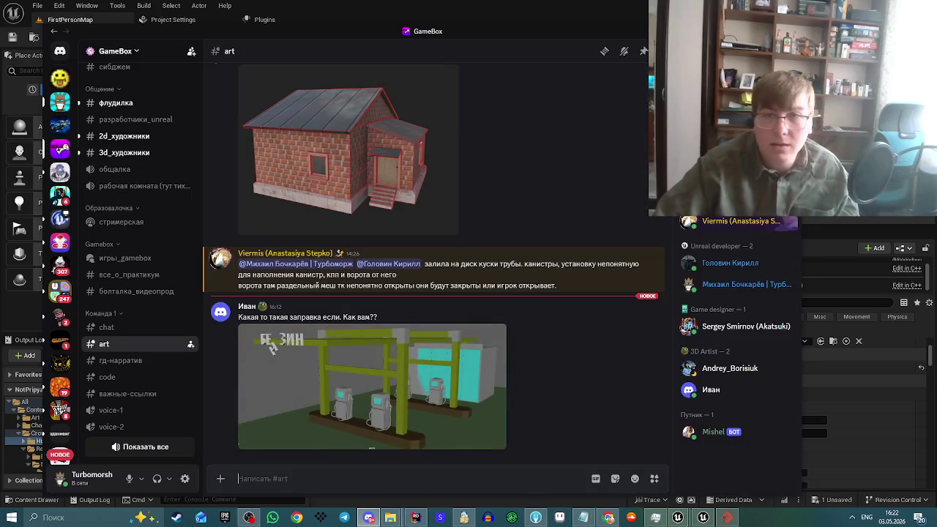
{"action": "key", "text": "alt+Tab"}
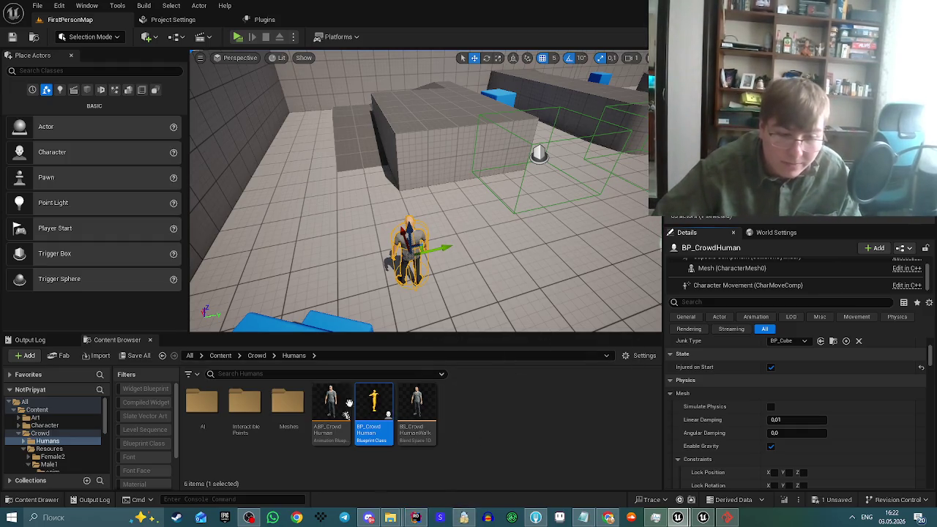
Play-test the medkit on the lying crowd human: NOT INGHHD prints but it stays down.
{"action": "left_click", "coordinate": [237, 37]}
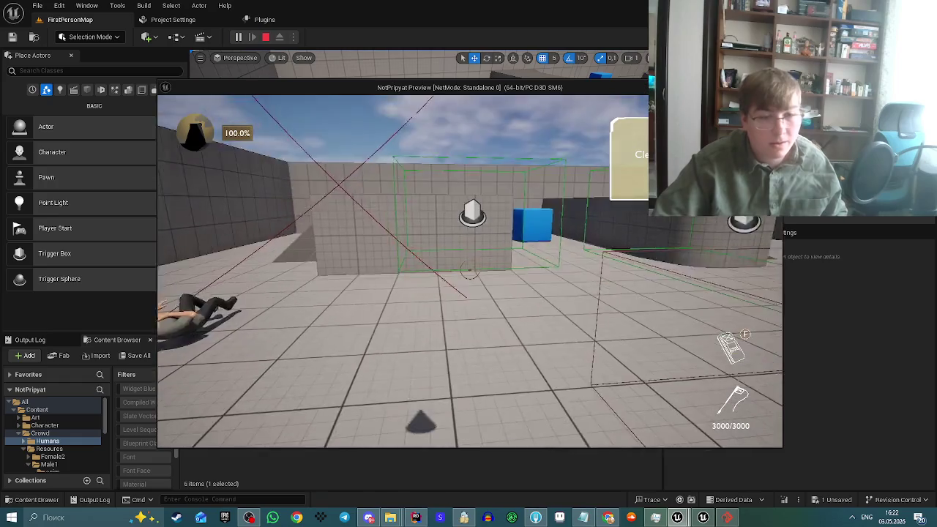
{"action": "key", "text": "w"}
{"action": "key", "text": "f"}
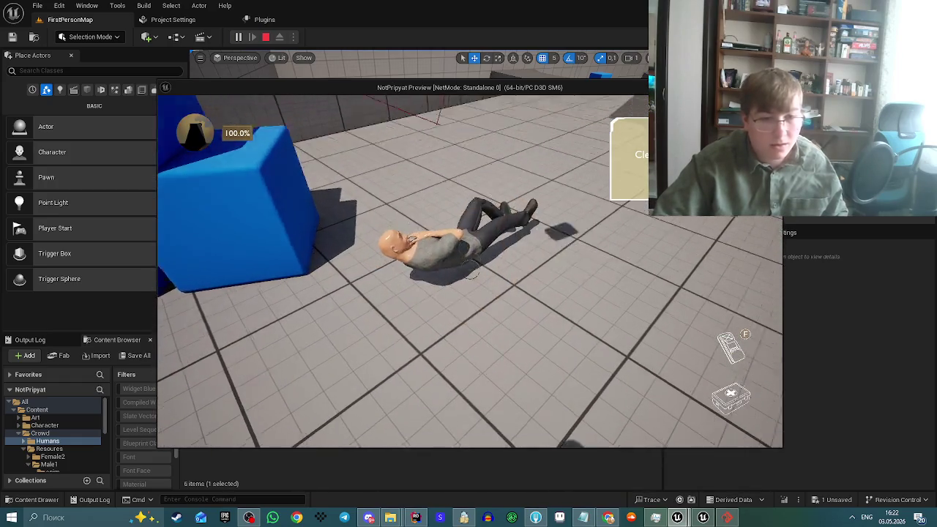
{"action": "key", "text": "e"}
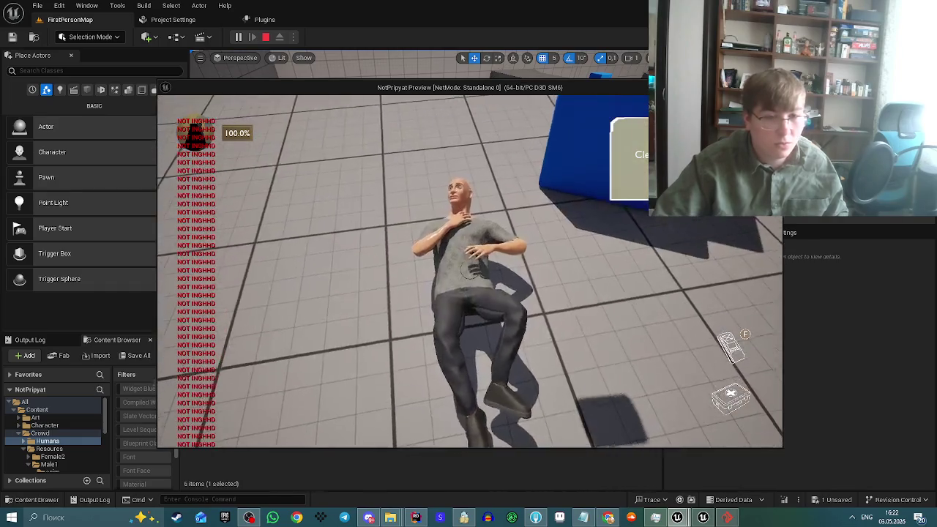
{"action": "key", "text": "f"}
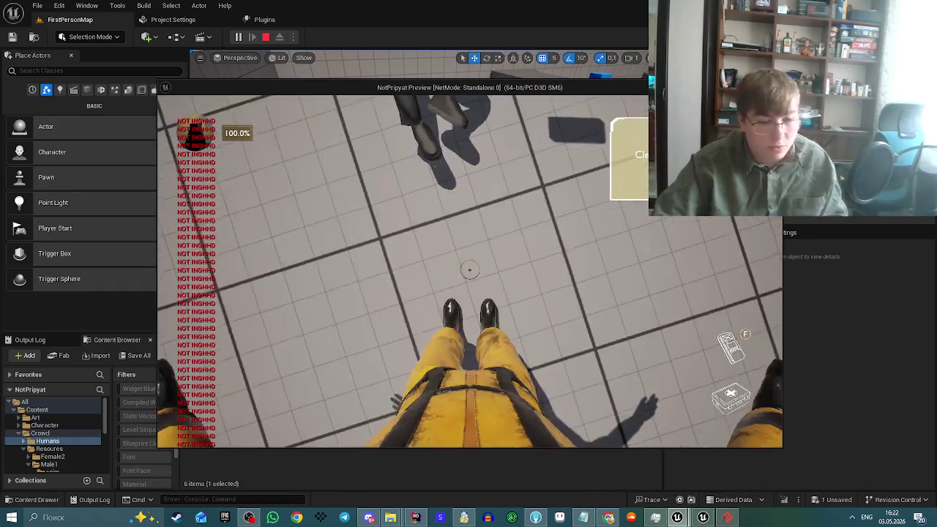
{"action": "key", "text": "alt+Tab"}
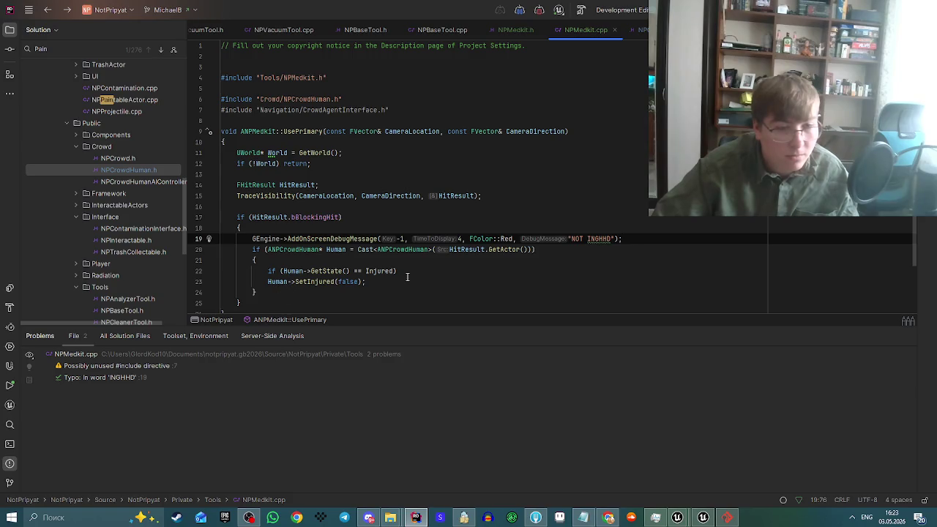
Wrap Human->SetInjured(false) in a braced block spread over separate lines.
{"action": "left_click_drag", "start_coordinate": [265, 284], "coordinate": [373, 284]}
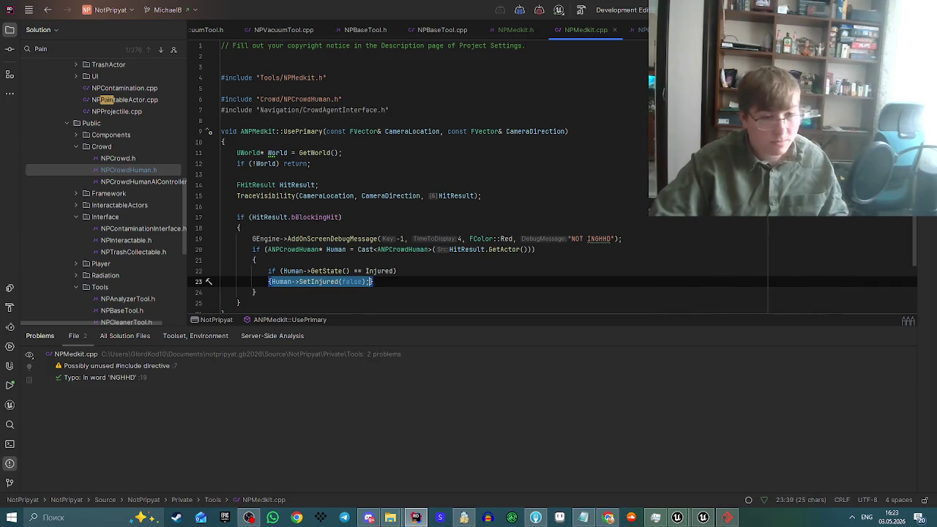
{"action": "key", "text": "Left"}
{"action": "key", "text": "Return"}
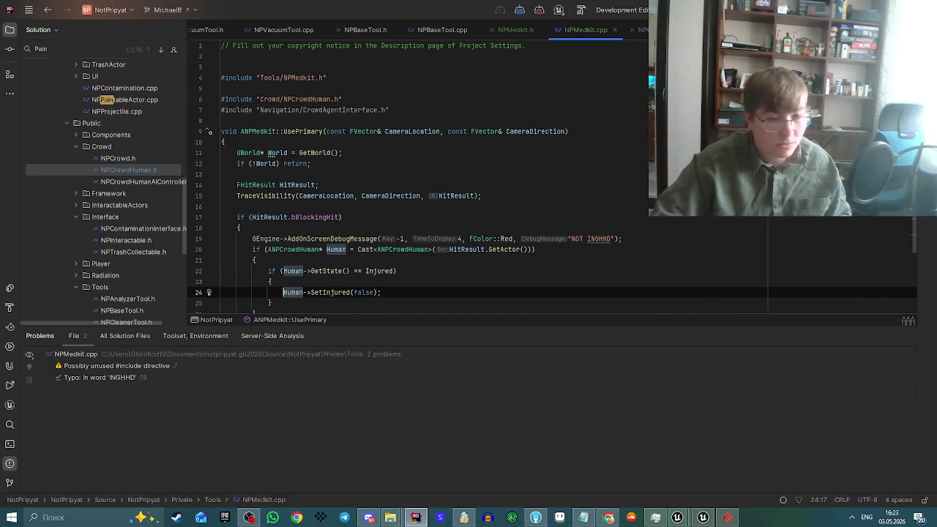
Move the NOT INGHHD debug message line to just after SetInjured(false).
{"action": "left_click_drag", "start_coordinate": [642, 237], "coordinate": [252, 239]}
{"action": "key", "text": "ctrl+c"}
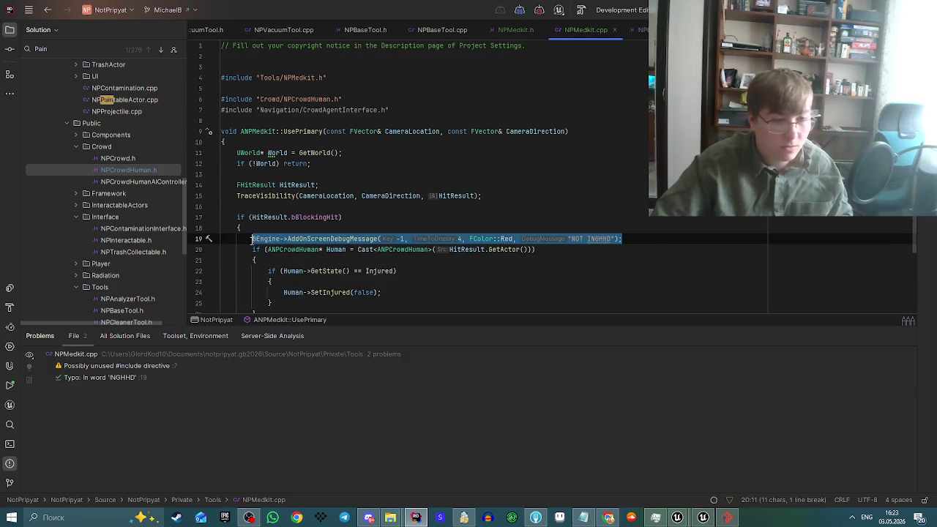
{"action": "key", "text": "Delete"}
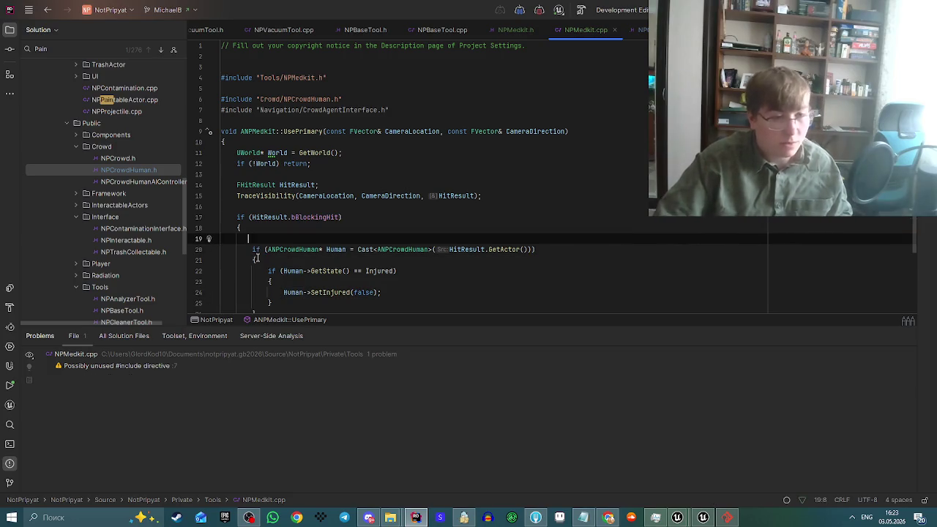
{"action": "key", "text": "BackSpace"}
{"action": "key", "text": "BackSpace"}
{"action": "key", "text": "ctrl+z"}
{"action": "key", "text": "ctrl+z"}
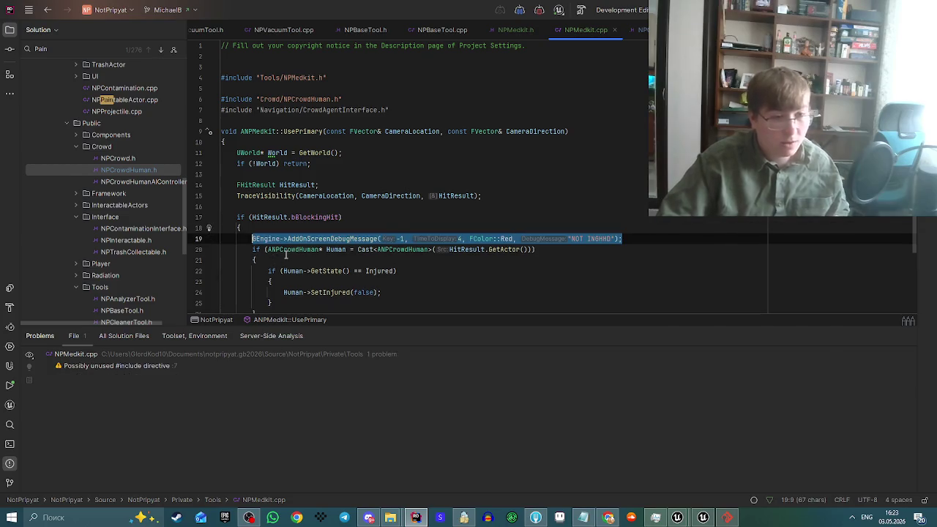
{"action": "key", "text": "Delete"}
{"action": "key", "text": "BackSpace"}
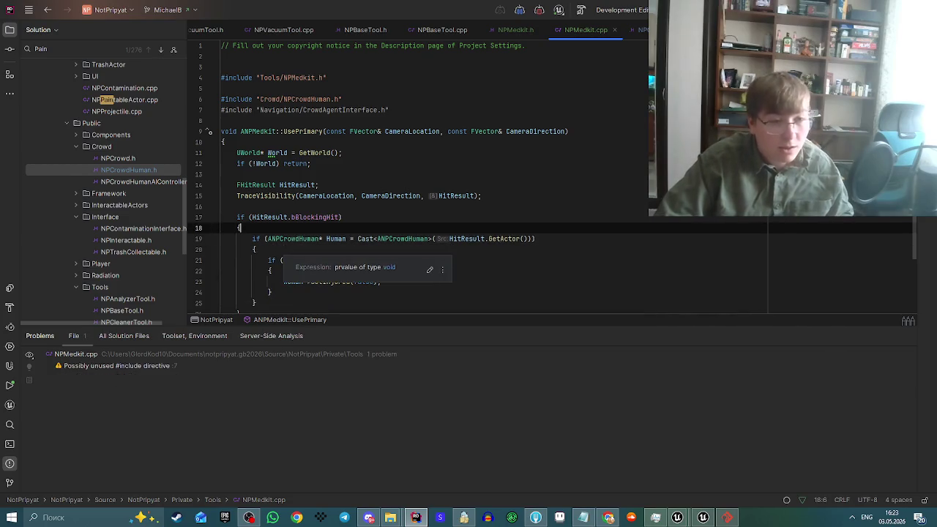
{"action": "left_click", "coordinate": [393, 284]}
{"action": "key", "text": "Return"}
{"action": "key", "text": "ctrl+v"}
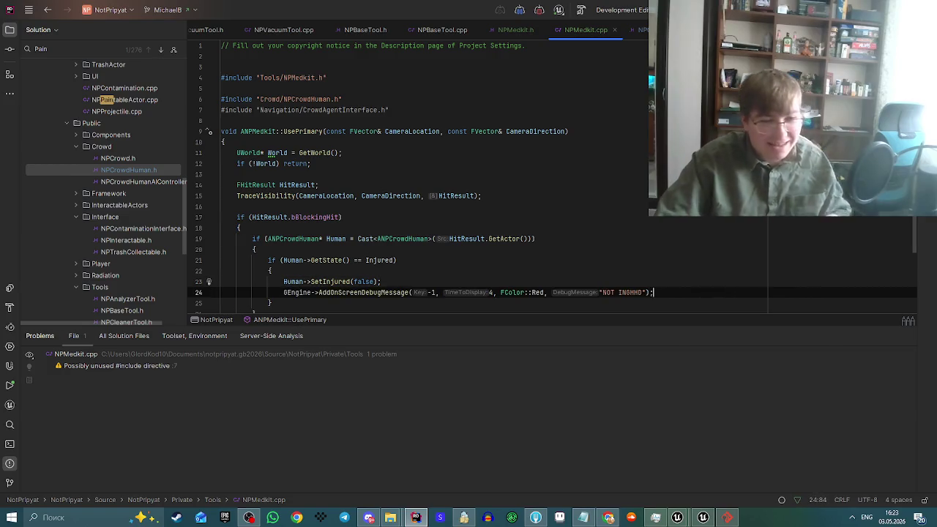
Stop the simulation and live-recompile the changed medkit code.
{"action": "left_click", "coordinate": [677, 518]}
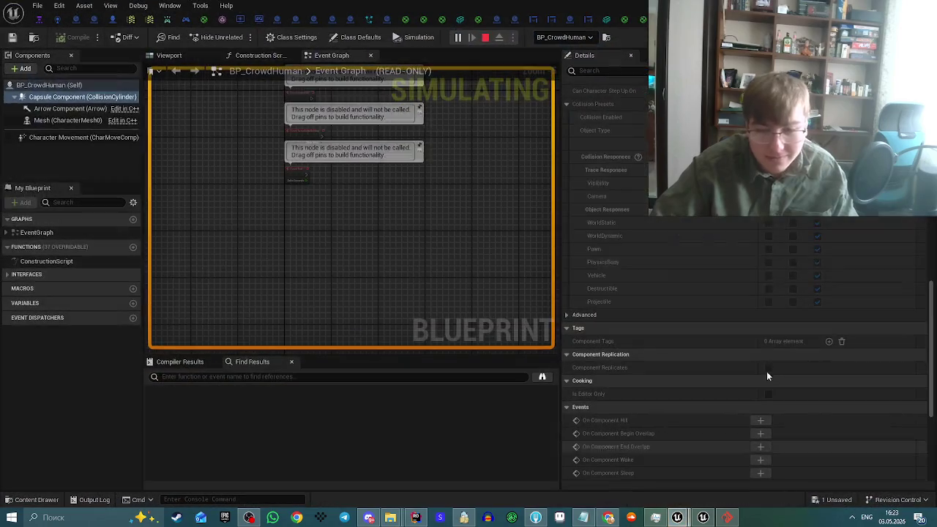
{"action": "left_click", "coordinate": [483, 40]}
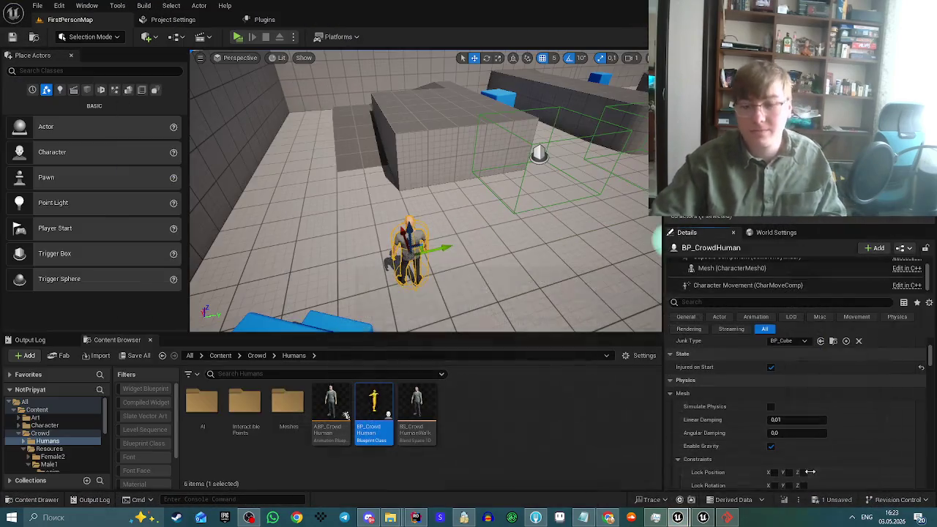
{"action": "left_click", "coordinate": [783, 498]}
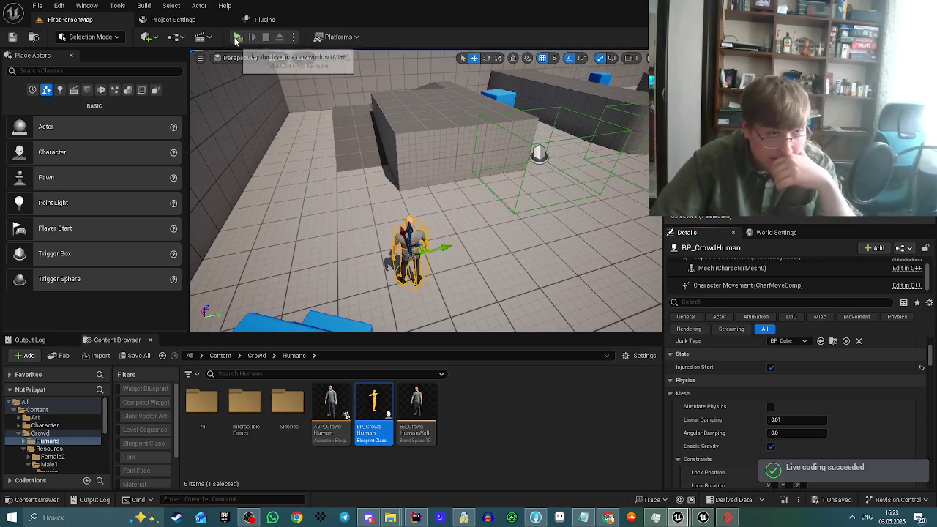
Play-test walking to the lying human again; it still stays down.
{"action": "left_click", "coordinate": [236, 40]}
{"action": "key", "text": "w"}
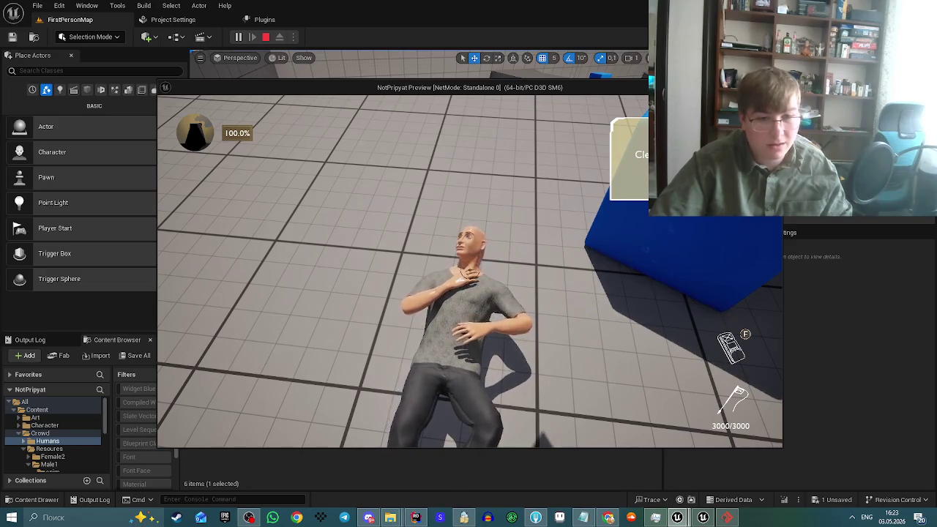
{"action": "scroll", "coordinate": [468, 264], "scroll_direction": "down", "scroll_amount": 1}
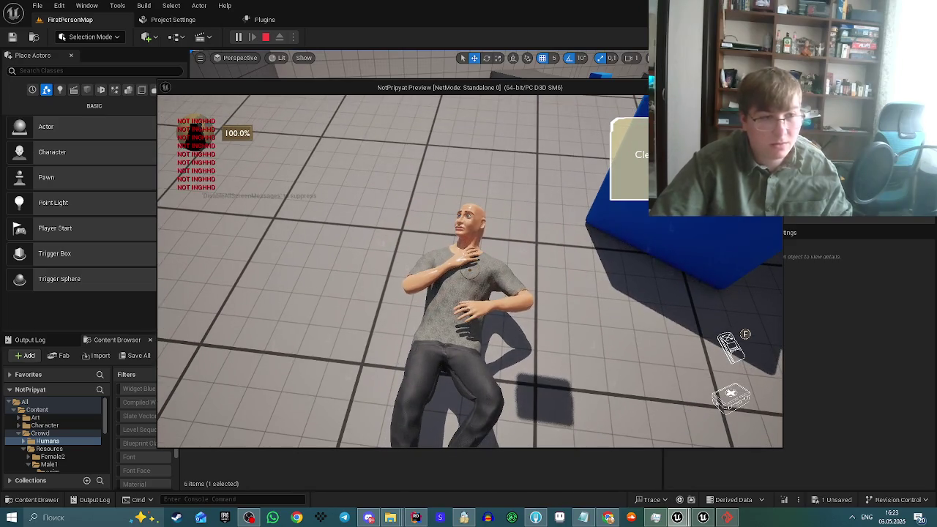
{"action": "key", "text": "super"}
{"action": "key", "text": "alt+Tab"}
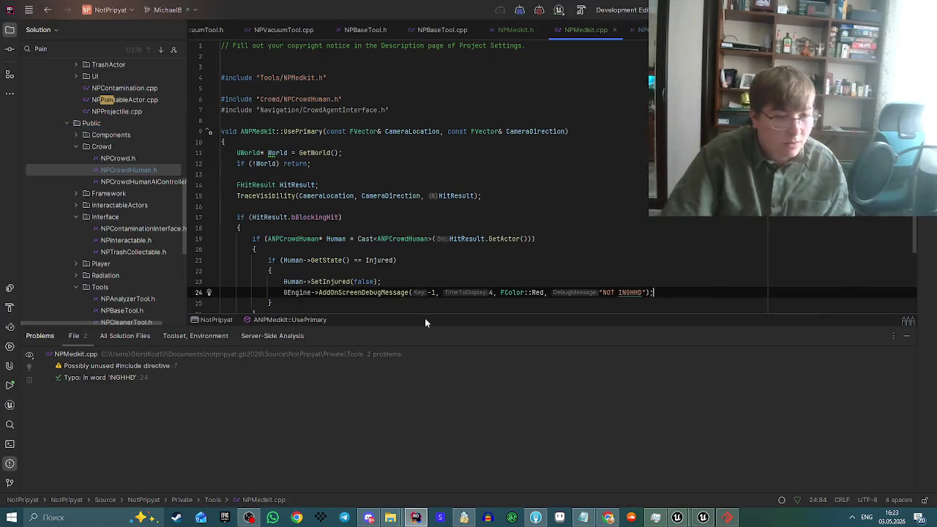
Jump from the SetInjured call to its definition in NPCrowdHuman.cpp.
{"action": "scroll", "coordinate": [322, 220], "scroll_direction": "down", "scroll_amount": 2}
{"action": "double_click", "coordinate": [322, 217]}
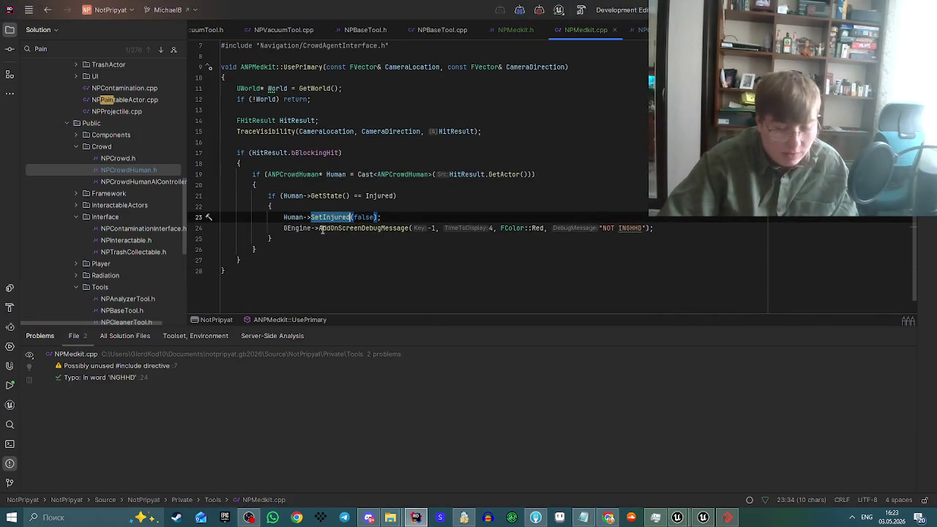
{"action": "key", "text": "ctrl+b"}
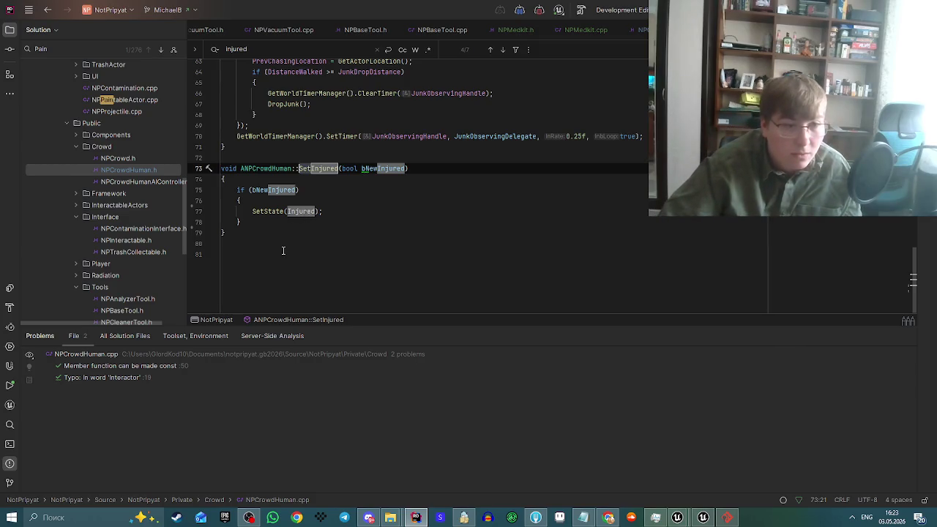
{"action": "mouse_move", "coordinate": [262, 211]}
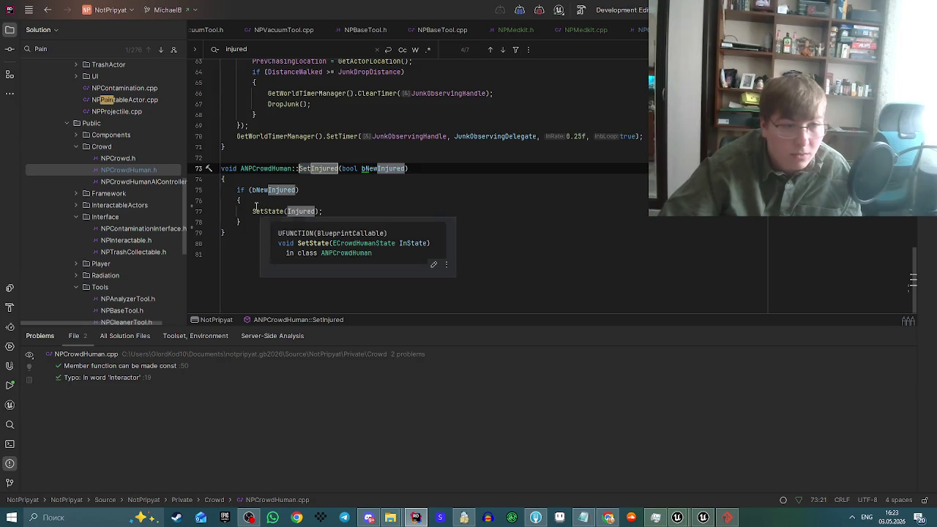
Remove the if (bNewInjured) wrapper and braces around the SetState call.
{"action": "left_click_drag", "start_coordinate": [237, 190], "coordinate": [239, 199]}
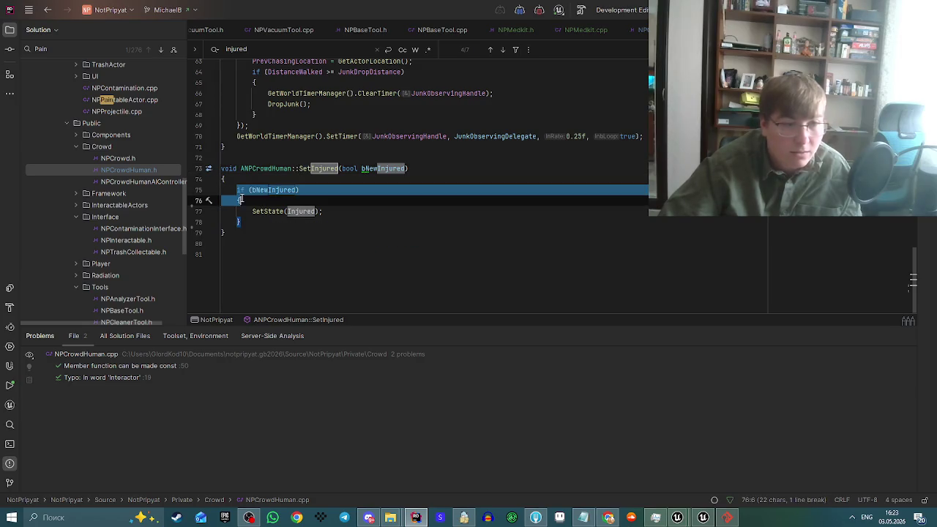
{"action": "left_click", "coordinate": [265, 227]}
{"action": "key", "text": "Return"}
{"action": "type", "text": "e"}
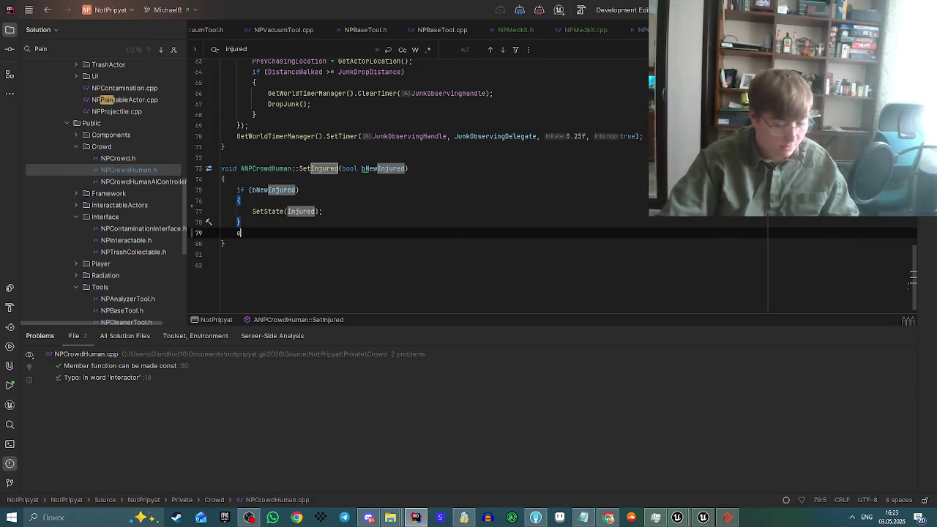
{"action": "type", "text": "s"}
{"action": "key", "text": "BackSpace"}
{"action": "key", "text": "BackSpace"}
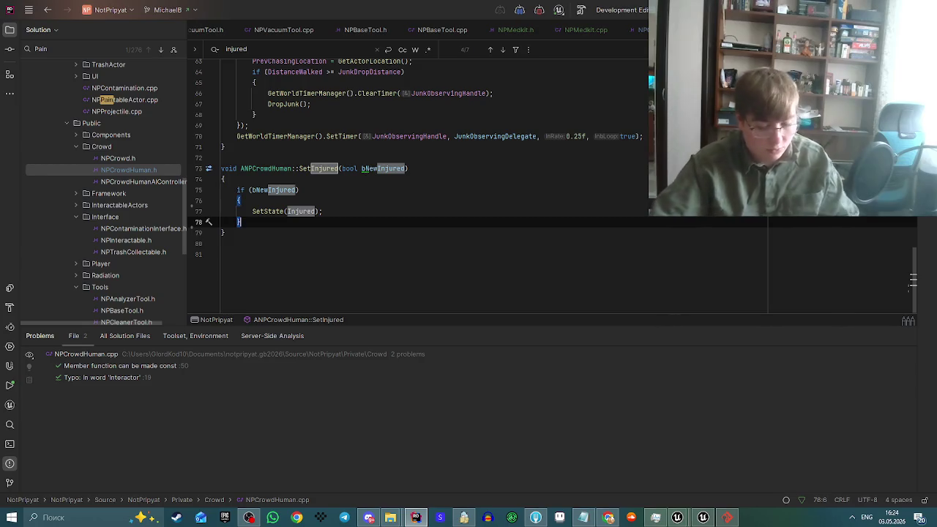
{"action": "key", "text": "BackSpace"}
{"action": "key", "text": "BackSpace"}
{"action": "key", "text": "ctrl+shift+Delete"}
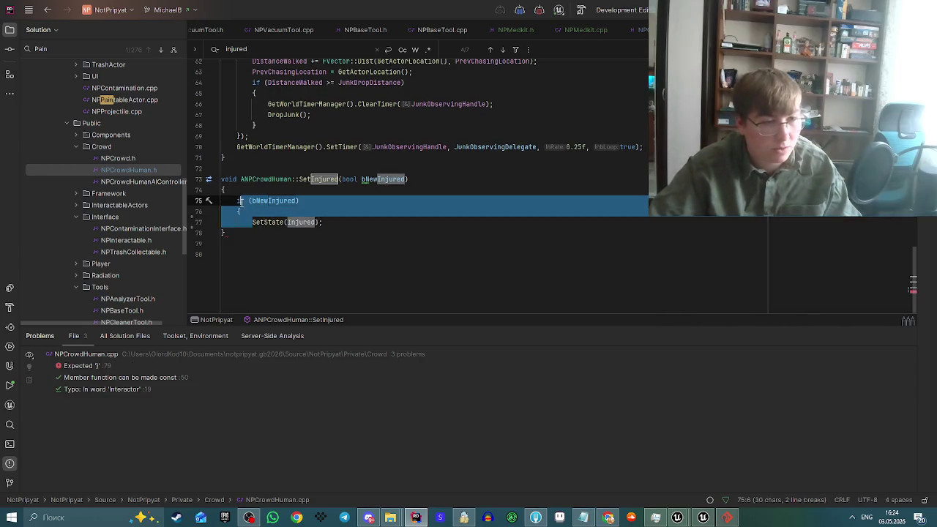
{"action": "key", "text": "Return"}
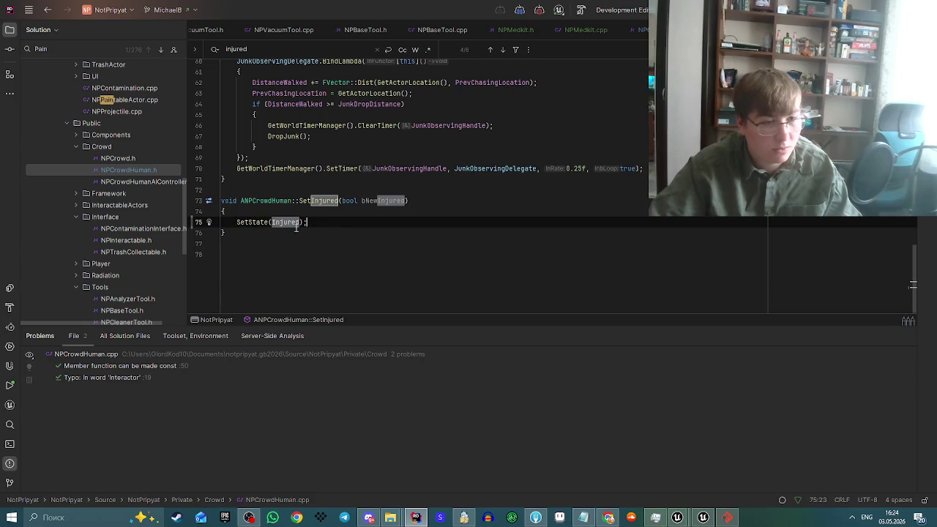
Change the call to SetState(bNewInjured ? Injured : Idle).
{"action": "left_click", "coordinate": [378, 205]}
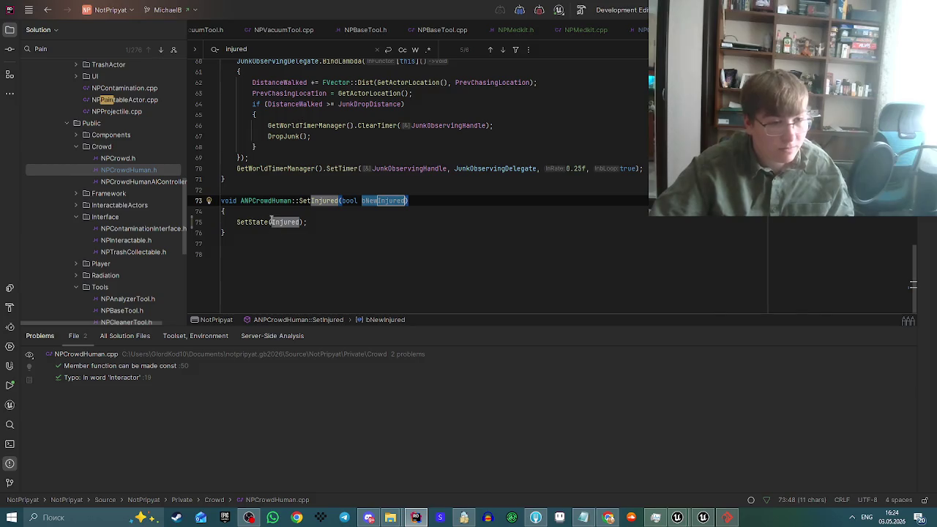
{"action": "left_click", "coordinate": [270, 222]}
{"action": "type", "text": "bNewInjured"}
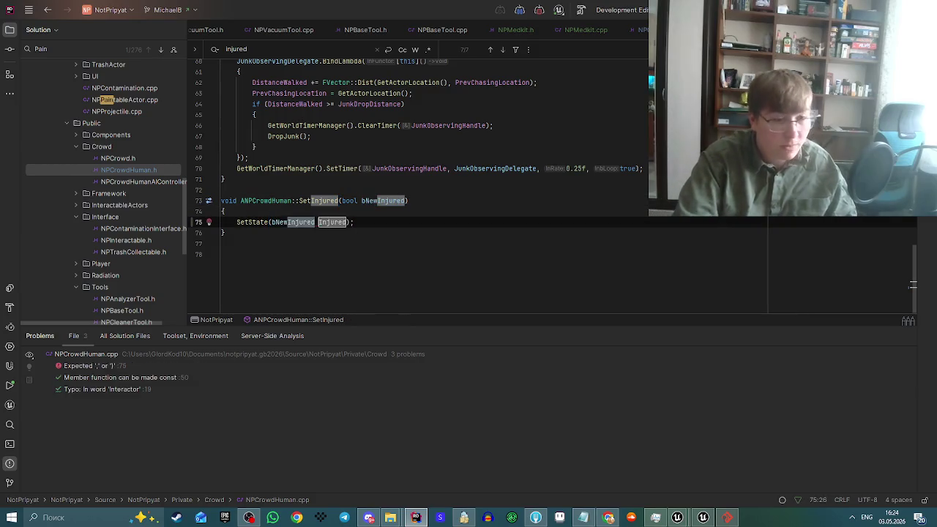
{"action": "type", "text": ","}
{"action": "type", "text": "? "}
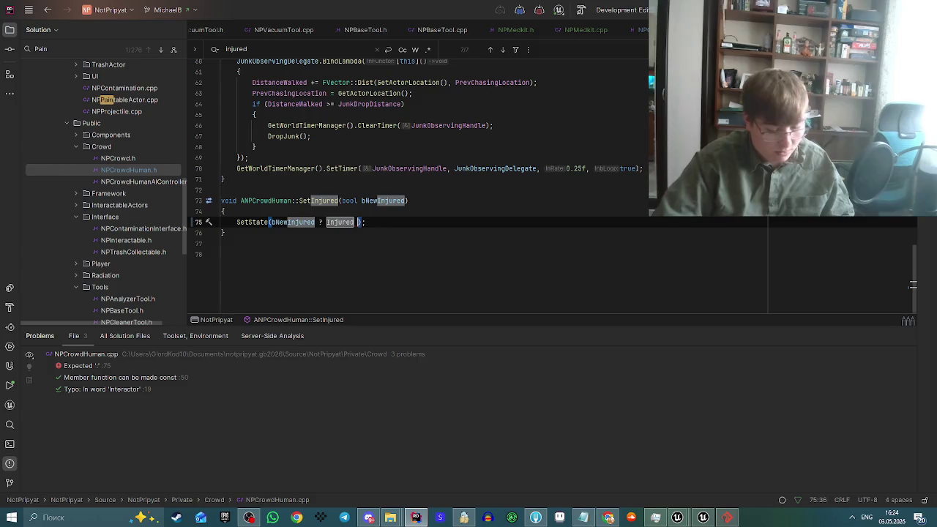
{"action": "type", "text": " : Idle"}
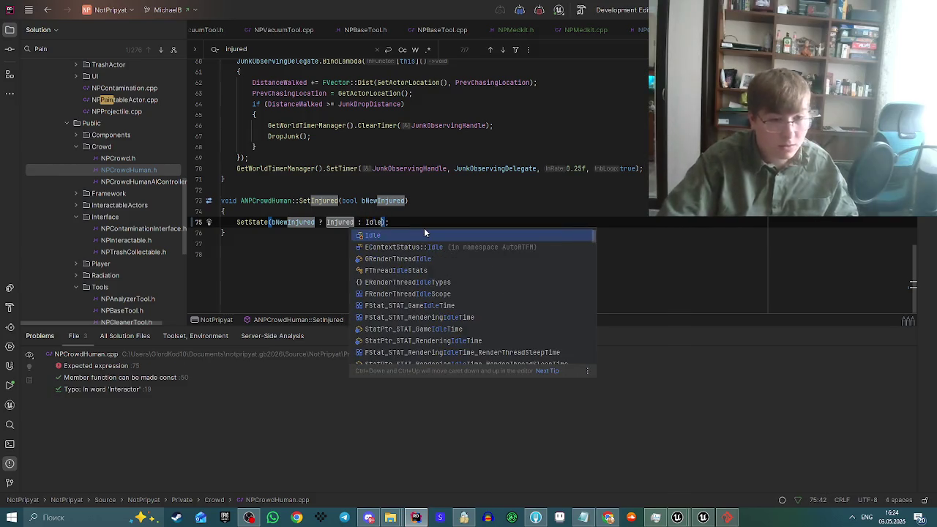
{"action": "key", "text": "Return"}
{"action": "key", "text": "End"}
{"action": "mouse_move", "coordinate": [679, 516]}
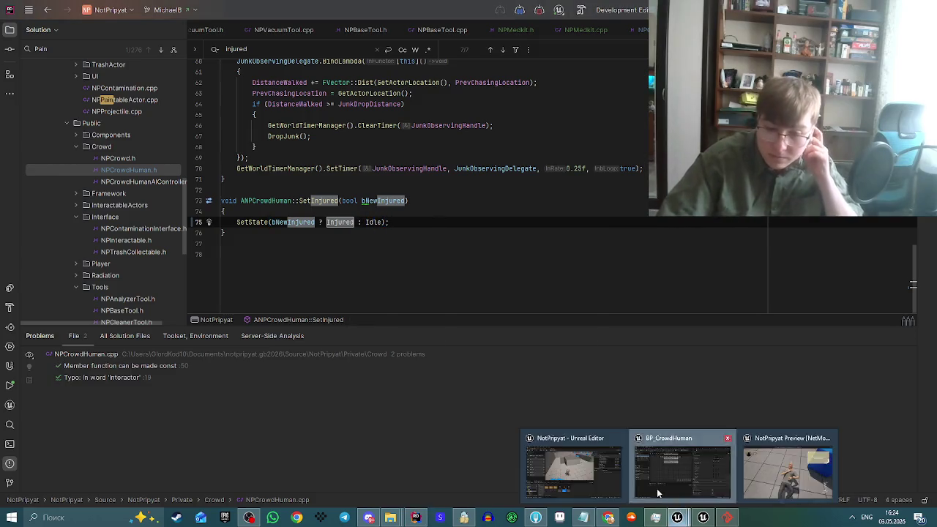
{"action": "left_click", "coordinate": [656, 488]}
Stop the Blueprint simulation and hot-reload the C++ with Live Coding.
{"action": "left_click", "coordinate": [486, 36]}
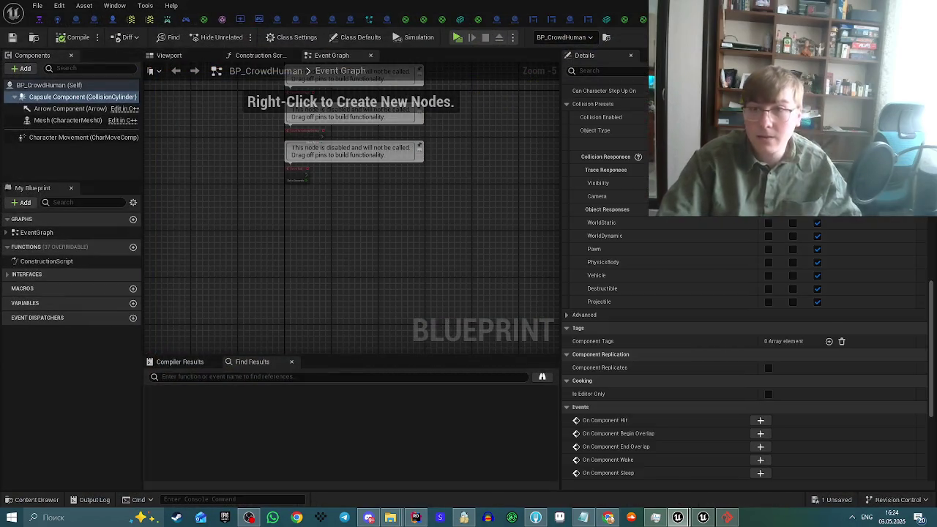
{"action": "left_click", "coordinate": [702, 518]}
{"action": "left_click", "coordinate": [784, 501]}
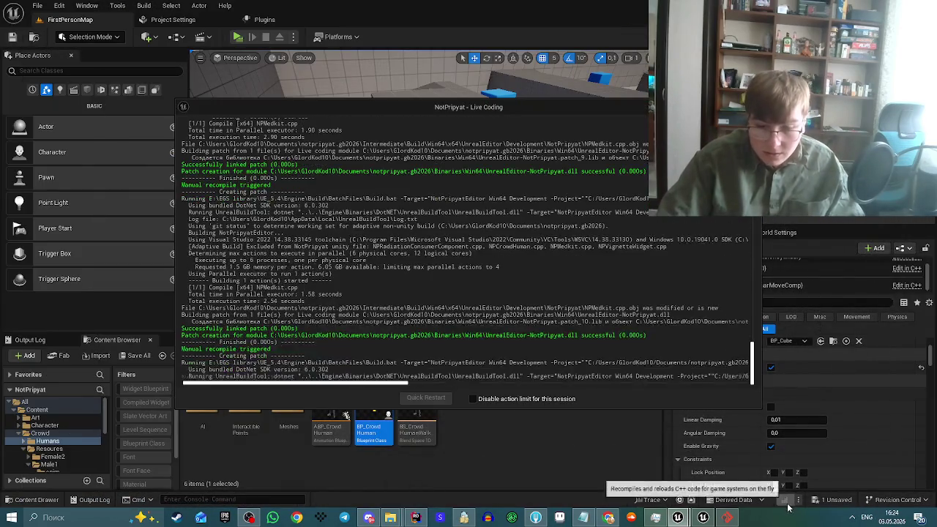
{"action": "left_click", "coordinate": [368, 517]}
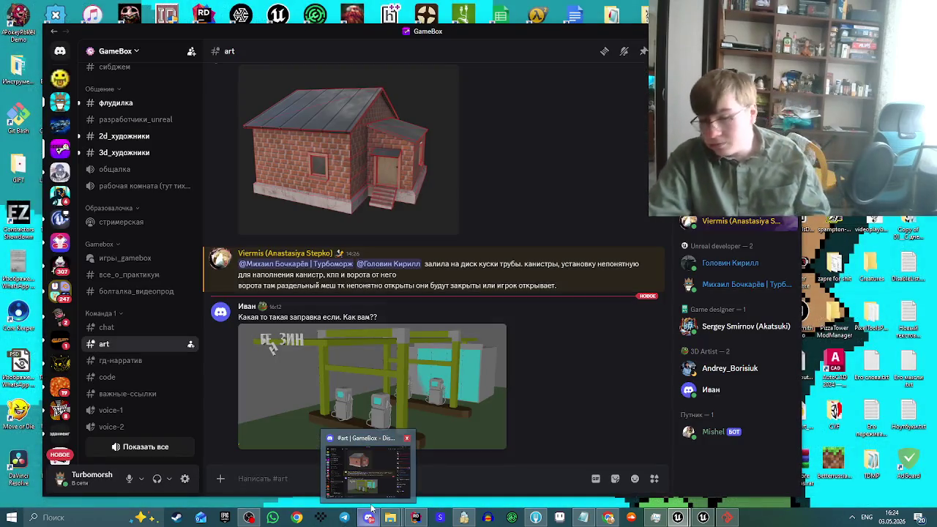
{"action": "left_click", "coordinate": [370, 512]}
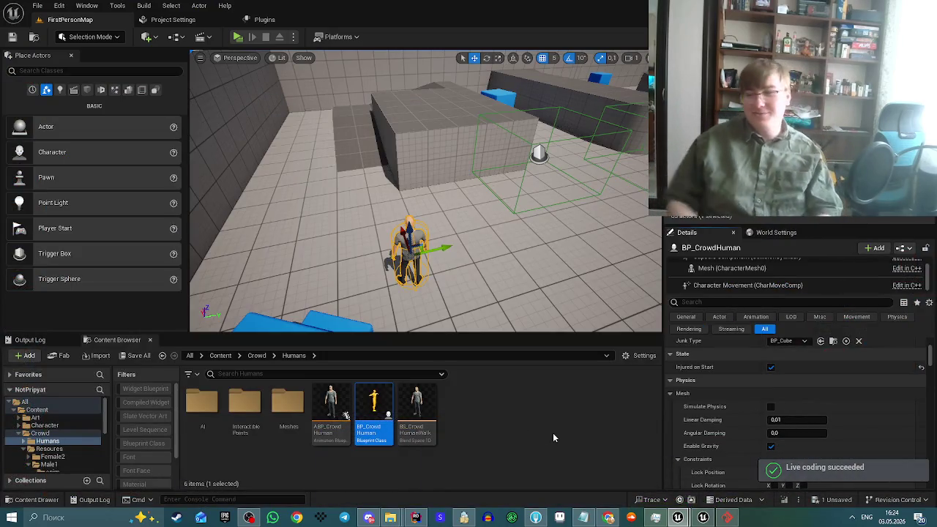
Play-test healing the injured crowd human with the medkit, then end the session.
{"action": "left_click", "coordinate": [237, 37]}
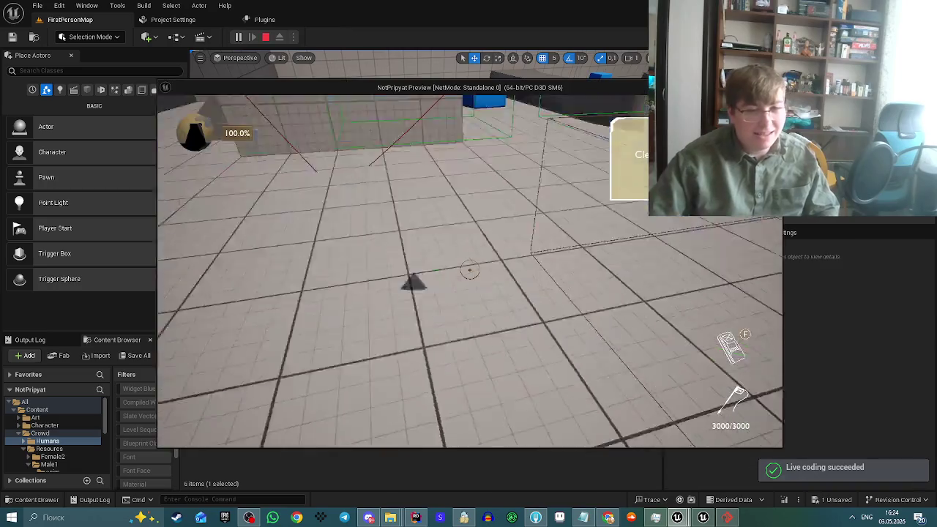
{"action": "key", "text": "w"}
{"action": "key", "text": "Tab"}
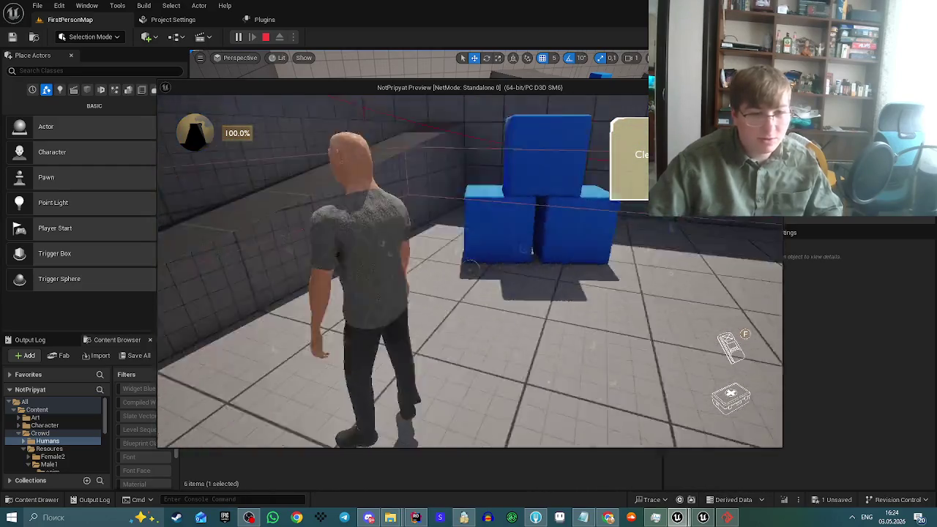
{"action": "key", "text": "Escape"}
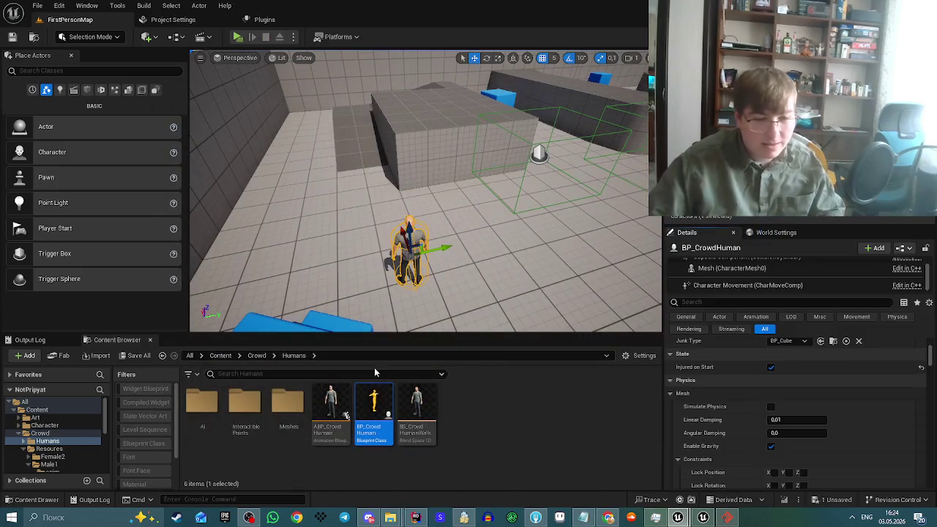
Scale up the Mesh (CharacterMesh0) in the BP_CrowdHuman viewport, compile, and run a play test.
{"action": "mouse_move", "coordinate": [678, 517]}
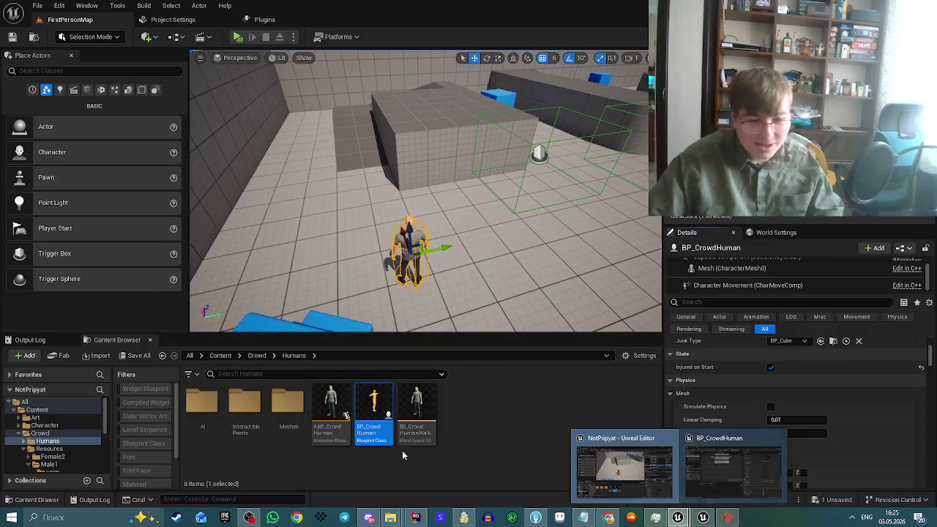
{"action": "double_click", "coordinate": [371, 404]}
{"action": "left_click", "coordinate": [168, 55]}
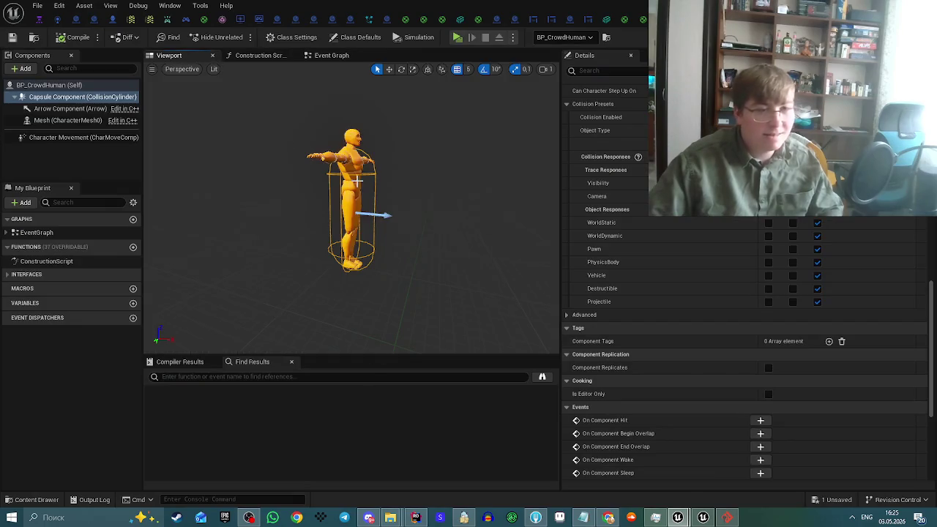
{"action": "left_click", "coordinate": [67, 120]}
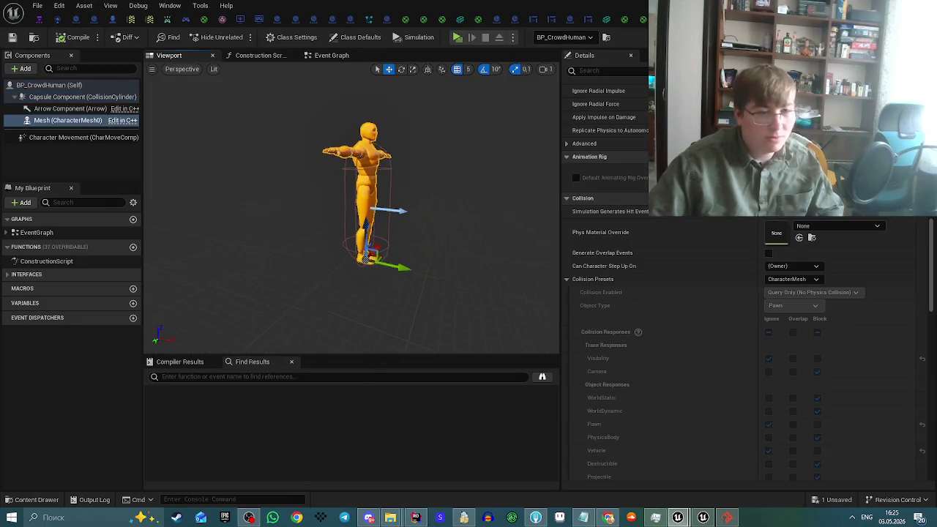
{"action": "key", "text": "e"}
{"action": "key", "text": "r"}
{"action": "left_click_drag", "start_coordinate": [324, 263], "coordinate": [338, 207]}
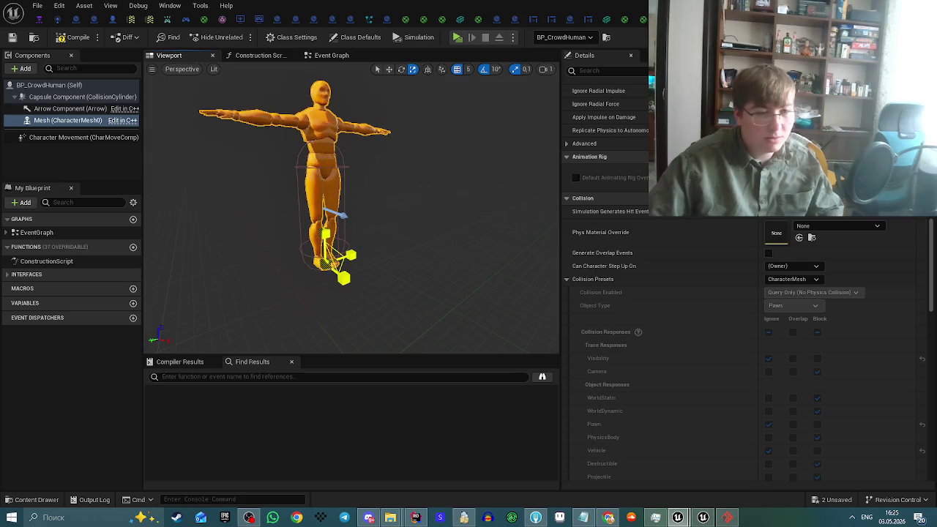
{"action": "left_click", "coordinate": [60, 39]}
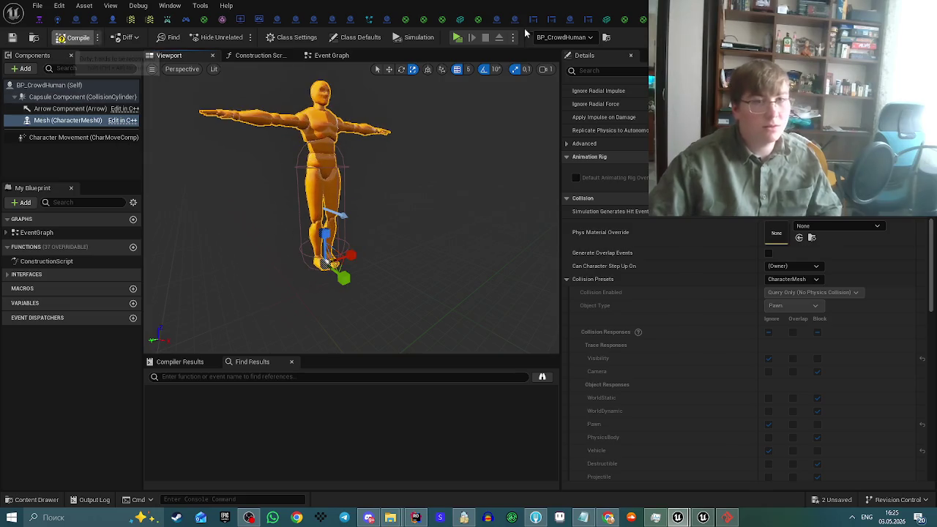
{"action": "key", "text": "alt+p"}
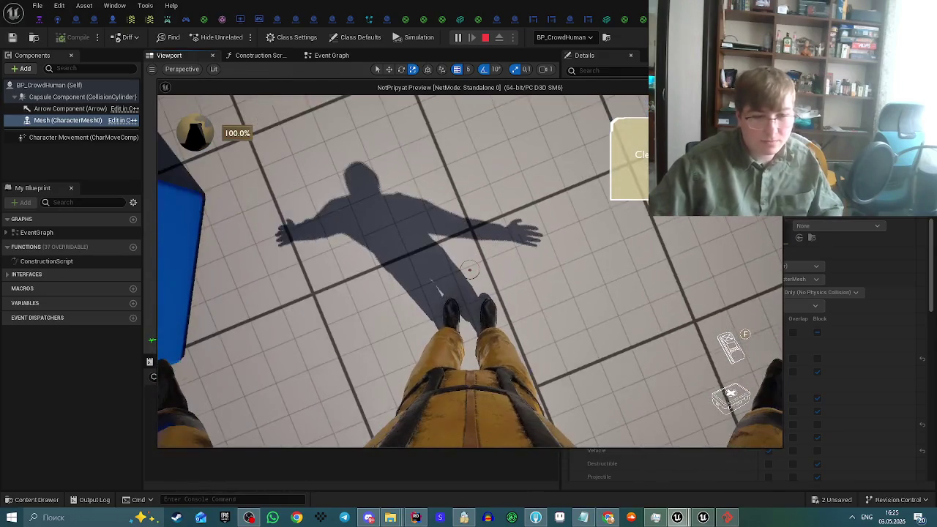
{"action": "key", "text": "Escape"}
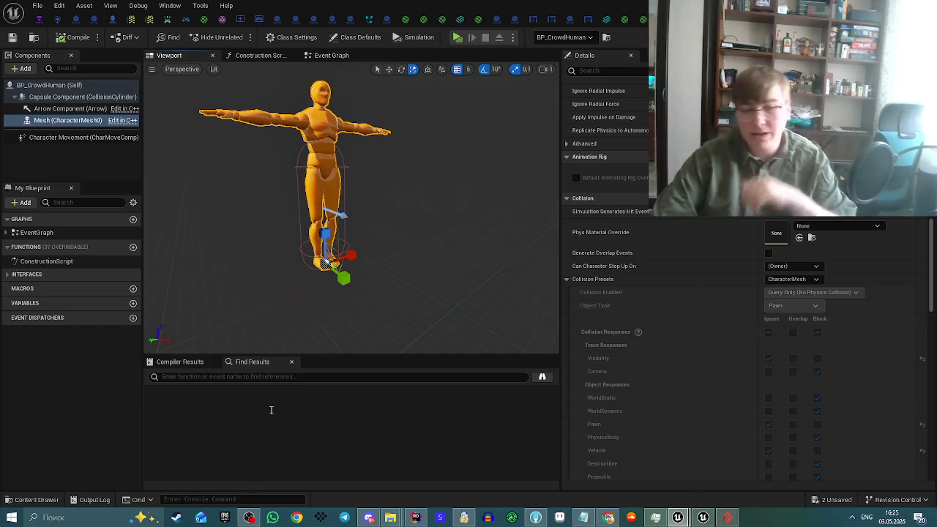
{"action": "left_click", "coordinate": [370, 518]}
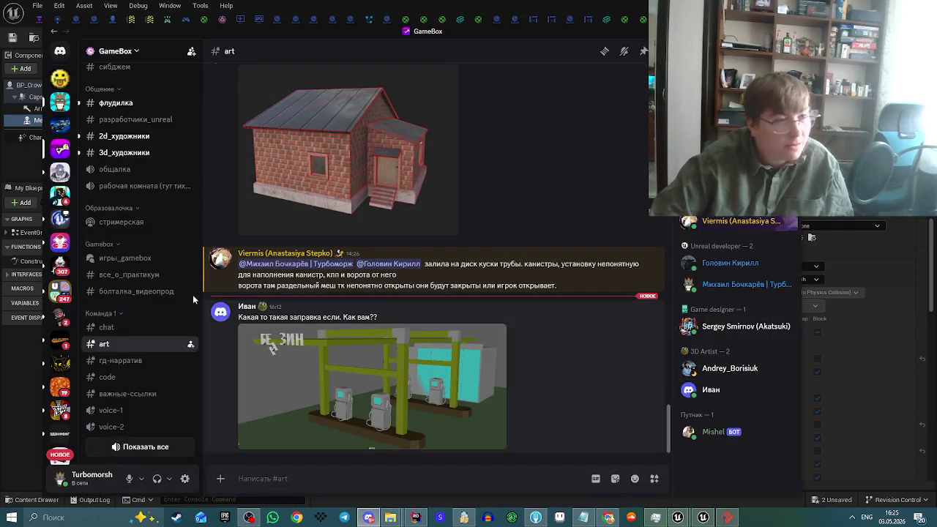
{"action": "left_click", "coordinate": [62, 101]}
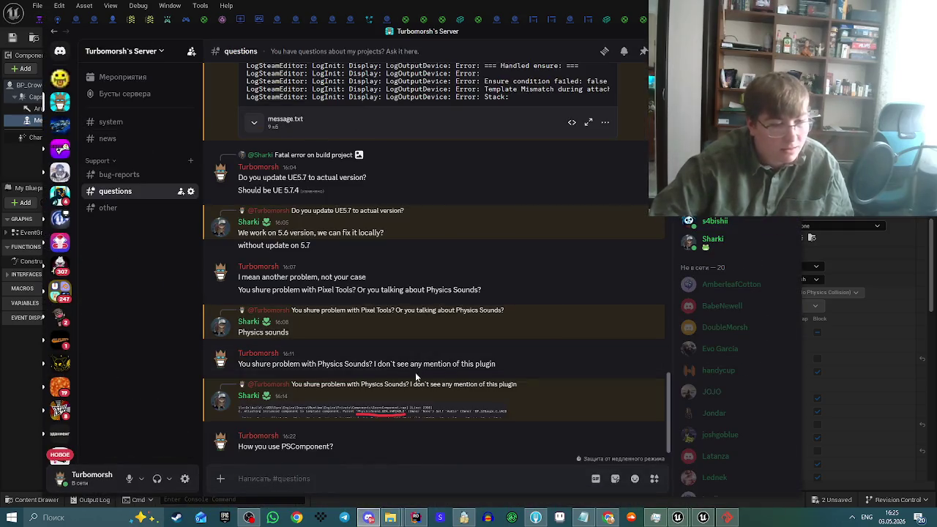
{"action": "left_click", "coordinate": [445, 413]}
{"action": "left_click", "coordinate": [458, 448]}
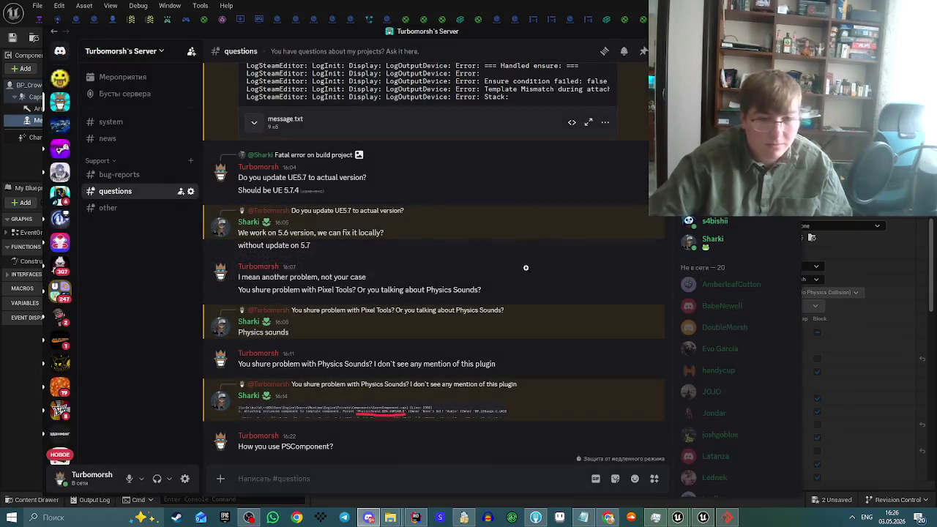
{"action": "left_click", "coordinate": [492, 412]}
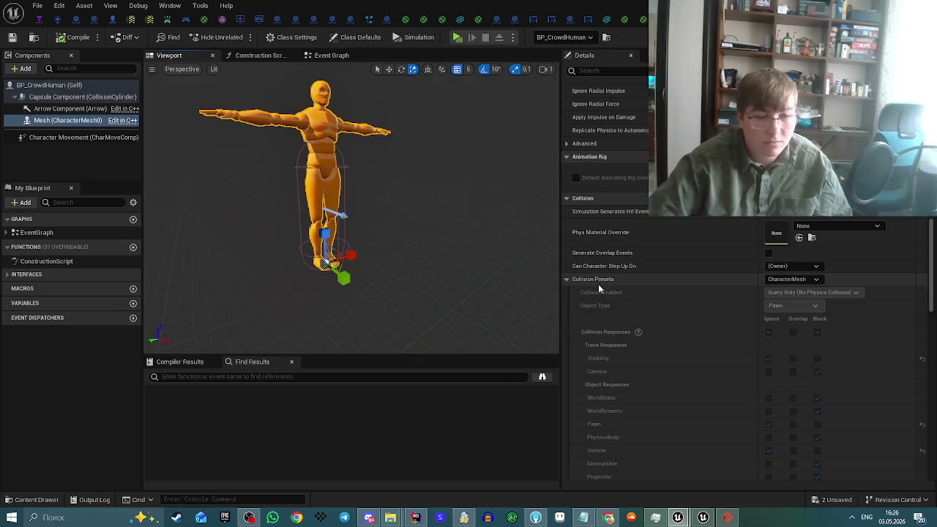
Return to the level editor and deselect BP_CrowdHuman in the Content Browser.
{"action": "mouse_move", "coordinate": [410, 167]}
{"action": "left_mouse_down"}
{"action": "mouse_move", "coordinate": [439, 168]}
{"action": "mouse_move", "coordinate": [499, 115]}
{"action": "left_mouse_up"}
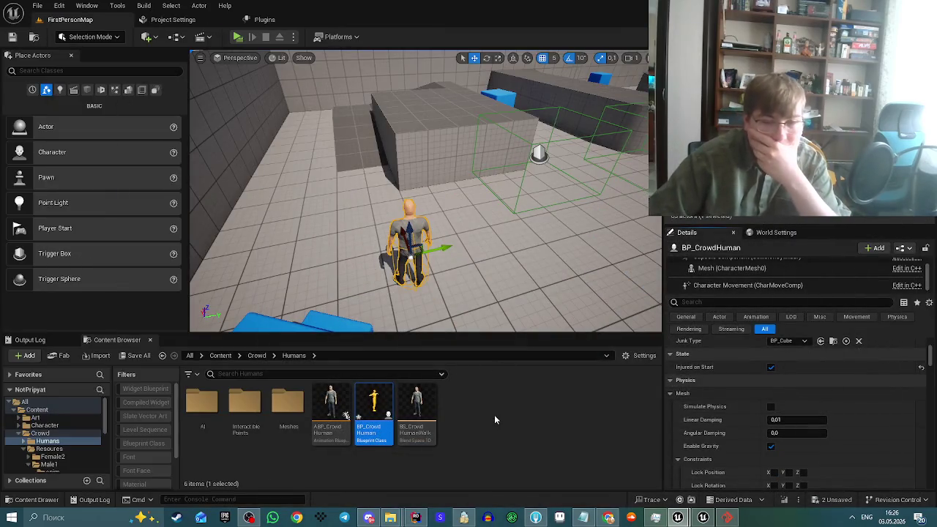
{"action": "left_click", "coordinate": [495, 419]}
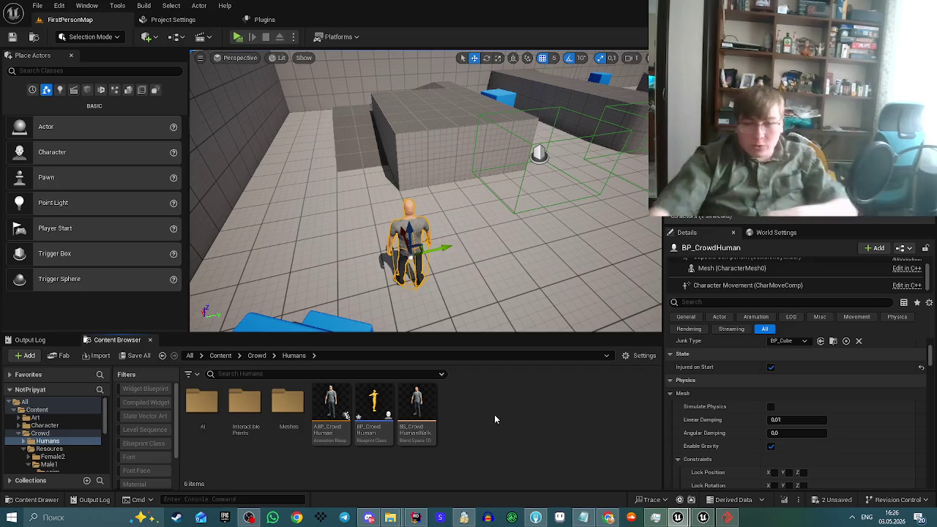
Save the checked BP_CrowdHuman assets with Save Selected, then move the view toward the character.
{"action": "left_click", "coordinate": [834, 500]}
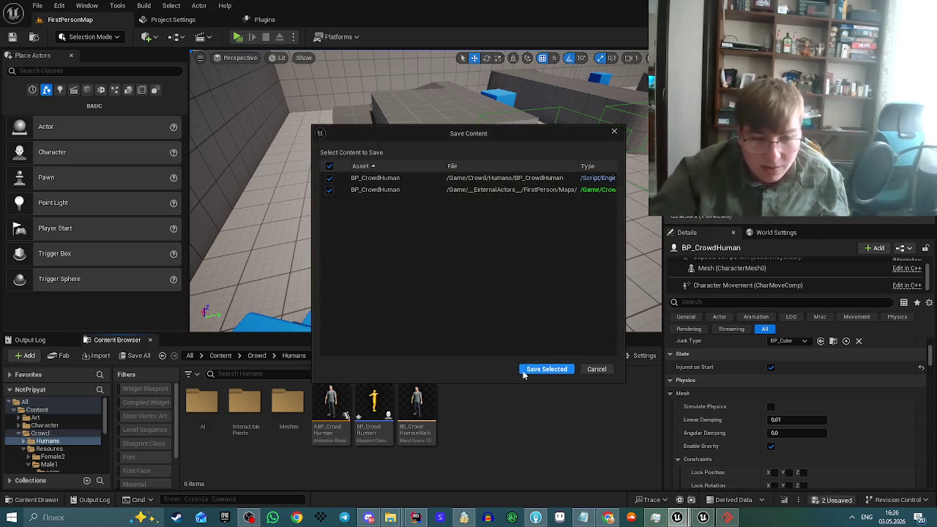
{"action": "left_click", "coordinate": [547, 368]}
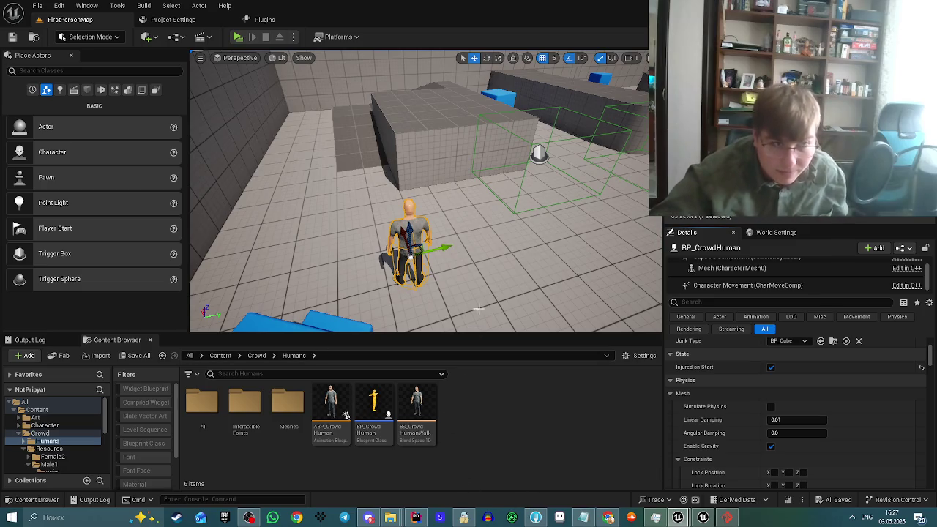
{"action": "mouse_move", "coordinate": [478, 308]}
{"action": "left_mouse_down"}
{"action": "mouse_move", "coordinate": [454, 292]}
{"action": "mouse_move", "coordinate": [479, 309]}
{"action": "mouse_move", "coordinate": [469, 296]}
{"action": "mouse_move", "coordinate": [489, 291]}
{"action": "left_mouse_up"}
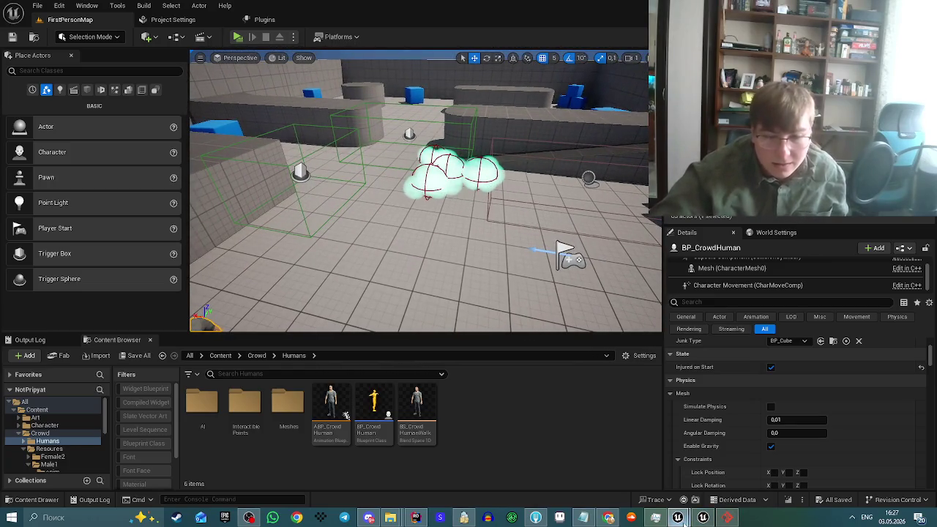
Switch to the crowd behavior tree and inspect the Move To node's ChasingObject settings.
{"action": "mouse_move", "coordinate": [680, 520]}
{"action": "left_click", "coordinate": [739, 462]}
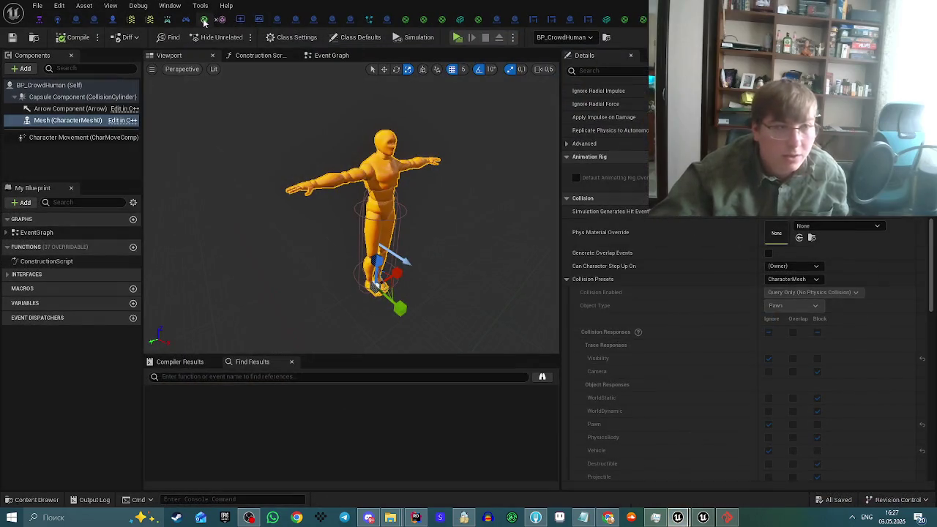
{"action": "left_click", "coordinate": [204, 20]}
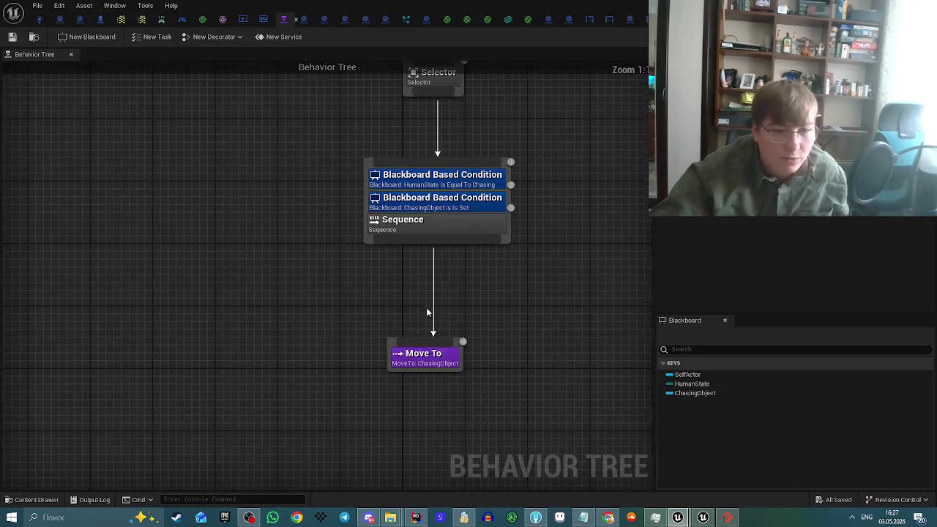
{"action": "left_click", "coordinate": [423, 357]}
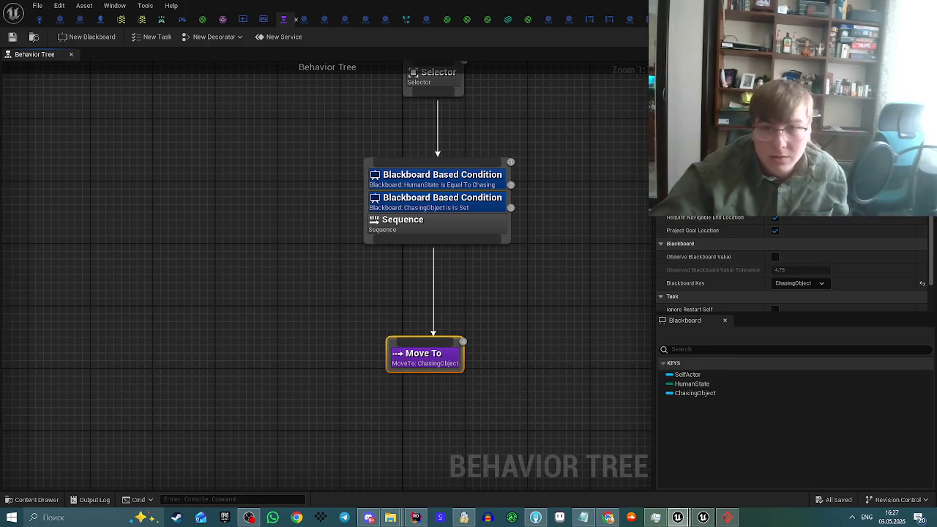
{"action": "scroll", "coordinate": [795, 263], "scroll_direction": "down", "scroll_amount": 2}
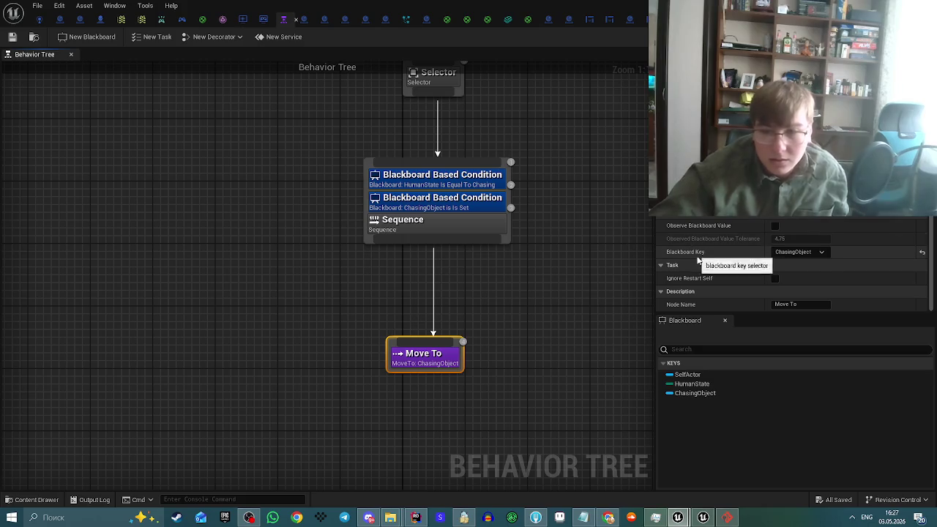
{"action": "scroll", "coordinate": [728, 258], "scroll_direction": "up", "scroll_amount": 2}
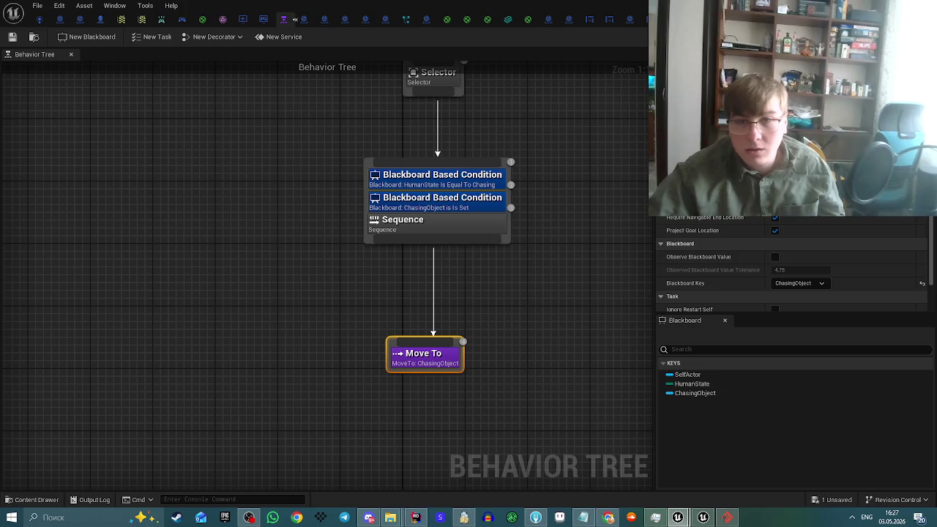
{"action": "key", "text": "alt+Tab"}
Play the level, walk to the injured crowd human, equip the MedKit from the tool wheel, and stop.
{"action": "left_click", "coordinate": [238, 36]}
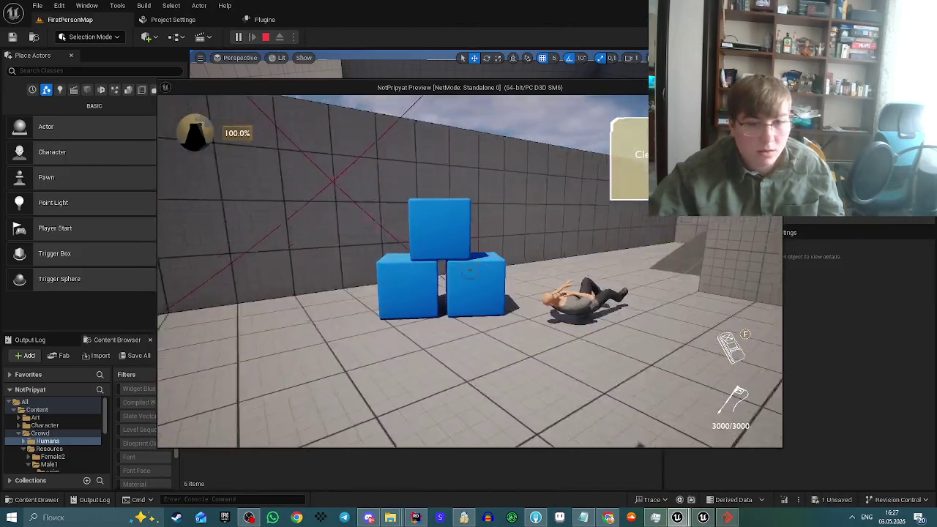
{"action": "key", "text": "w"}
{"action": "key", "text": "Tab"}
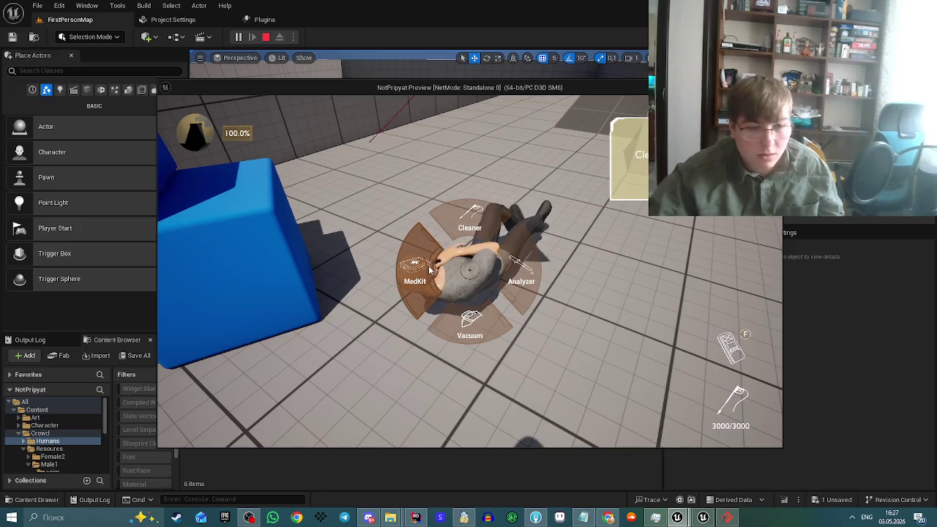
{"action": "left_click", "coordinate": [430, 270]}
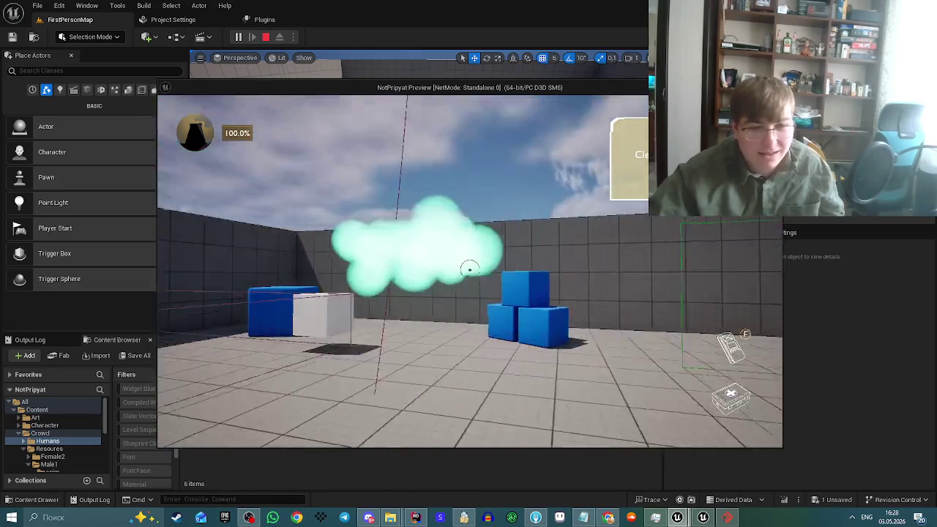
{"action": "key", "text": "Escape"}
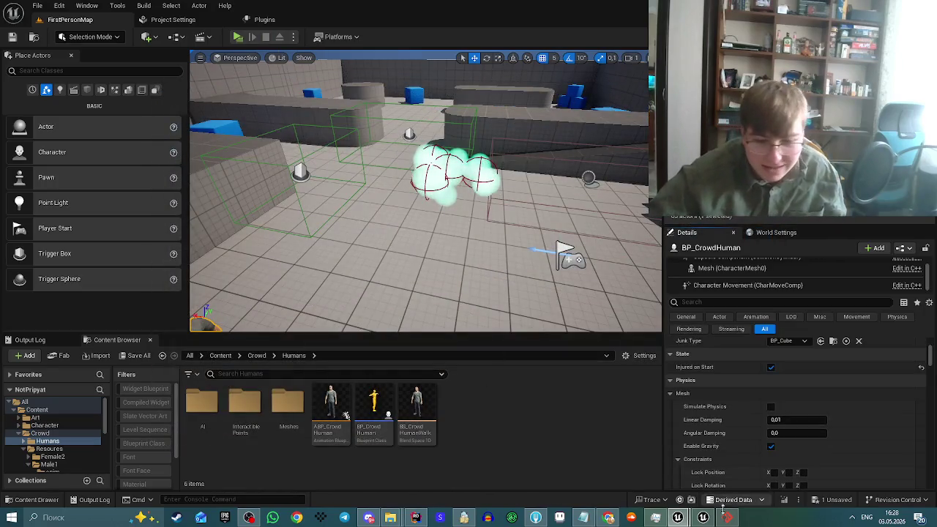
Back in the level editor, uncheck Injured on Start for BP_CrowdHuman and play to test.
{"action": "mouse_move", "coordinate": [703, 518]}
{"action": "left_click", "coordinate": [622, 463]}
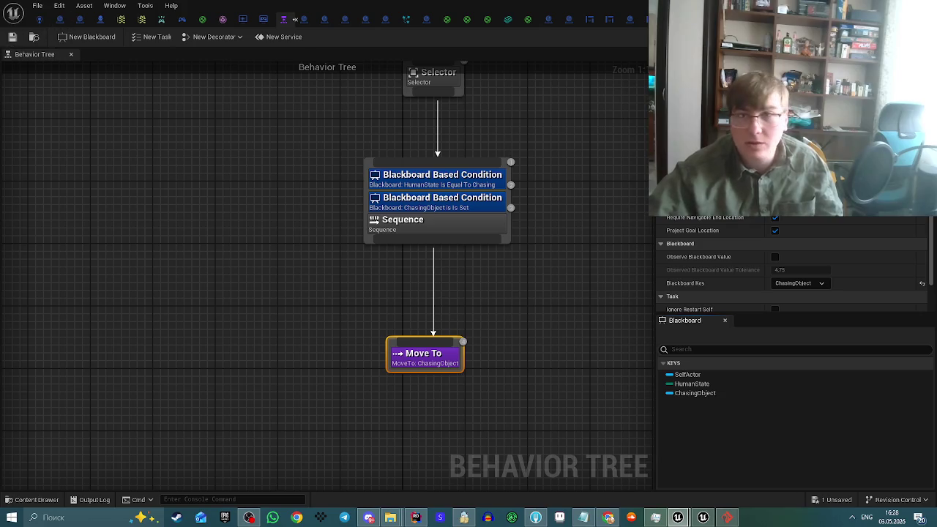
{"action": "left_click", "coordinate": [294, 19]}
{"action": "left_click", "coordinate": [238, 37]}
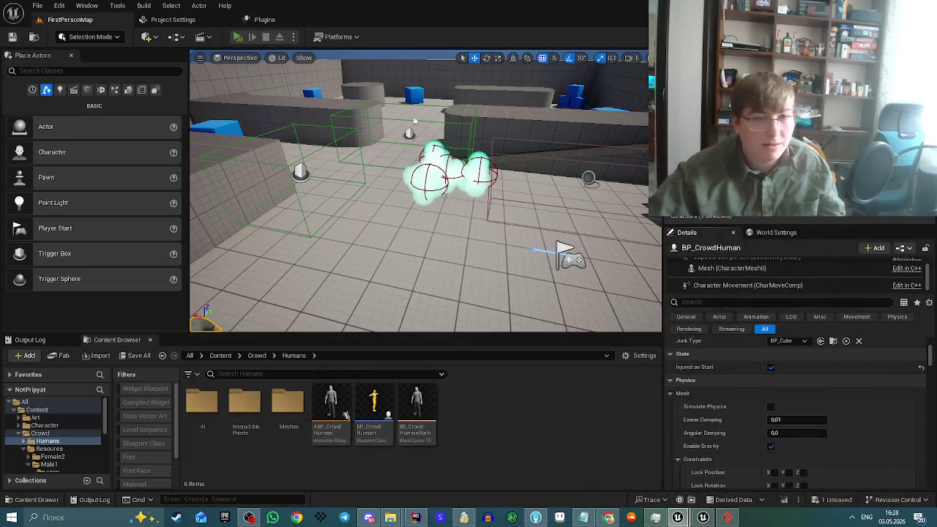
{"action": "key", "text": "Escape"}
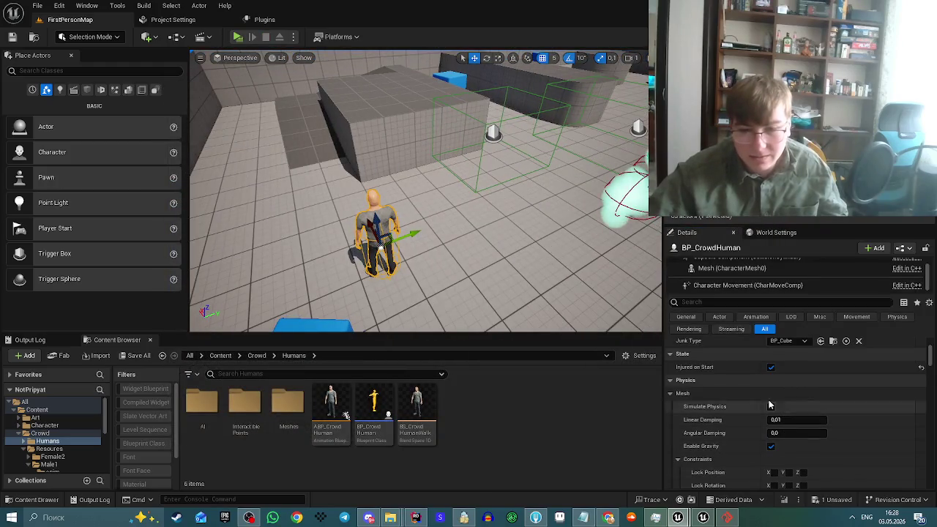
{"action": "left_click", "coordinate": [772, 368]}
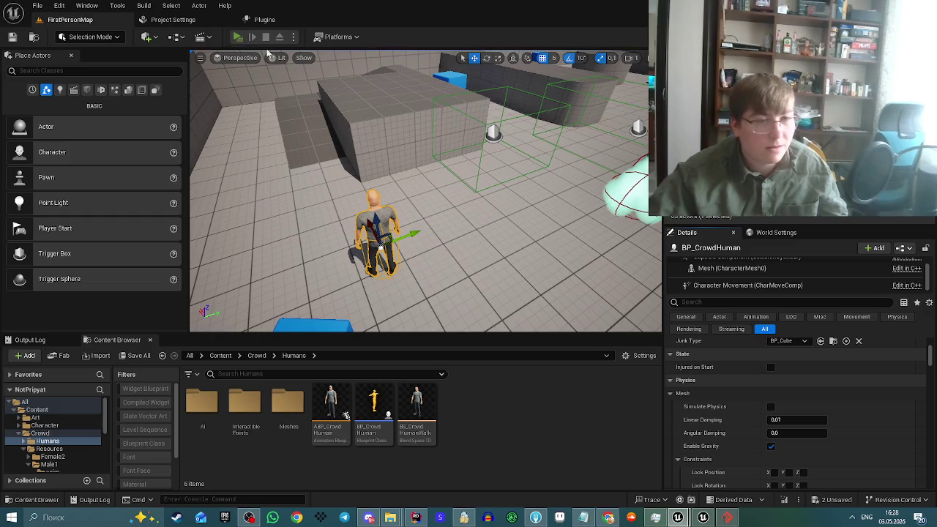
{"action": "left_click", "coordinate": [238, 36]}
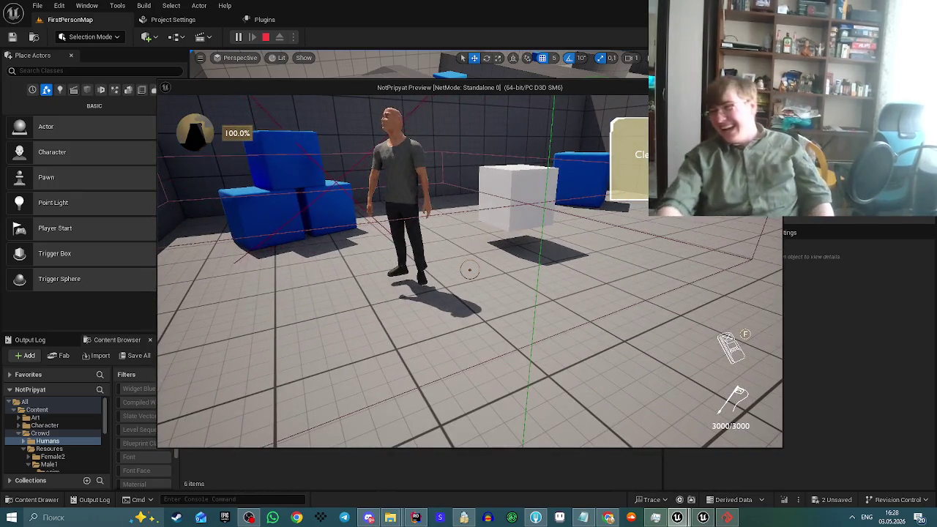
Walk toward the white cube to see the crowd human standing, then stop playing.
{"action": "key", "text": "w"}
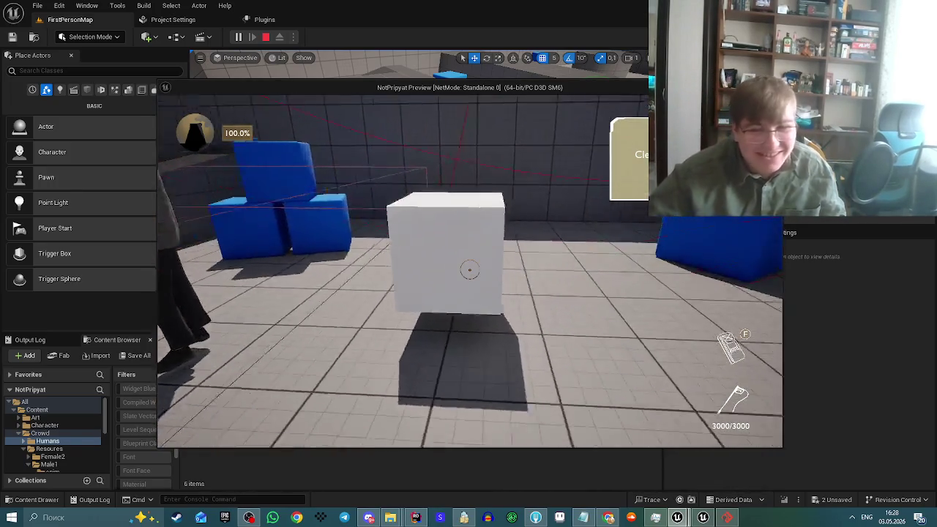
{"action": "key", "text": "Escape"}
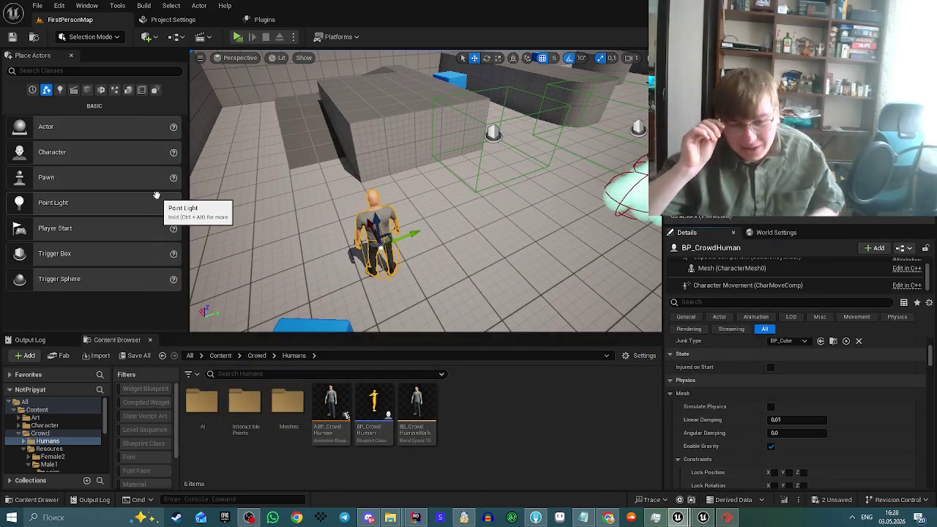
Go up to the Crowd folder and open its Resources subfolder.
{"action": "key", "text": "alt+Left"}
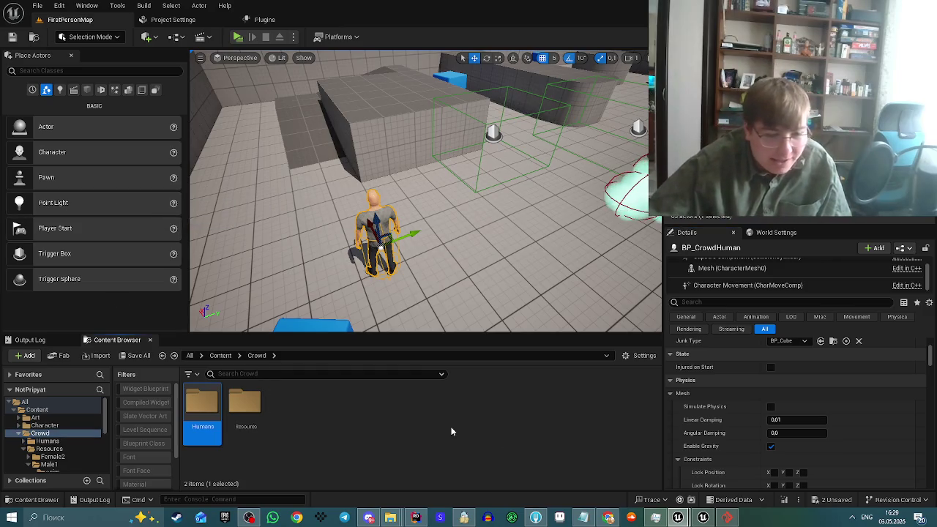
{"action": "double_click", "coordinate": [252, 402]}
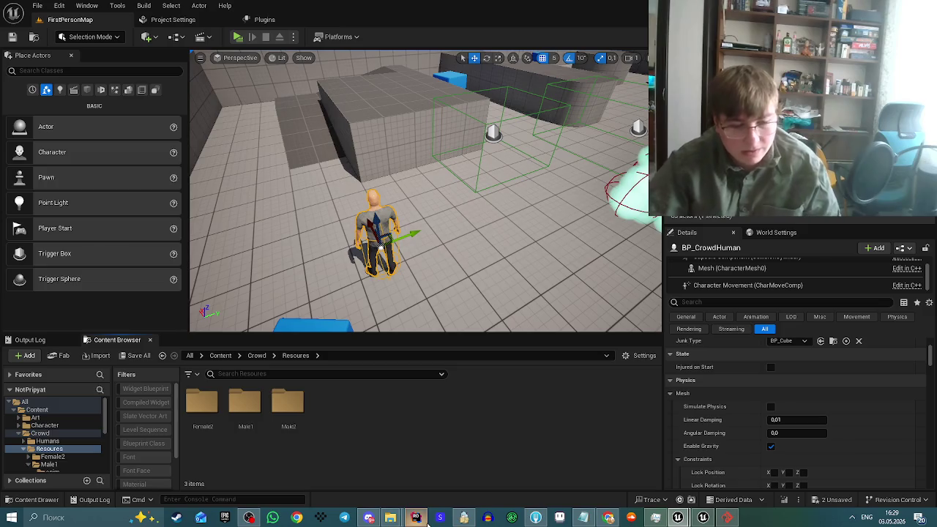
Replay the YouTube clip in Chrome from the start, pause it, and go to the sboard tab.
{"action": "left_click", "coordinate": [606, 518]}
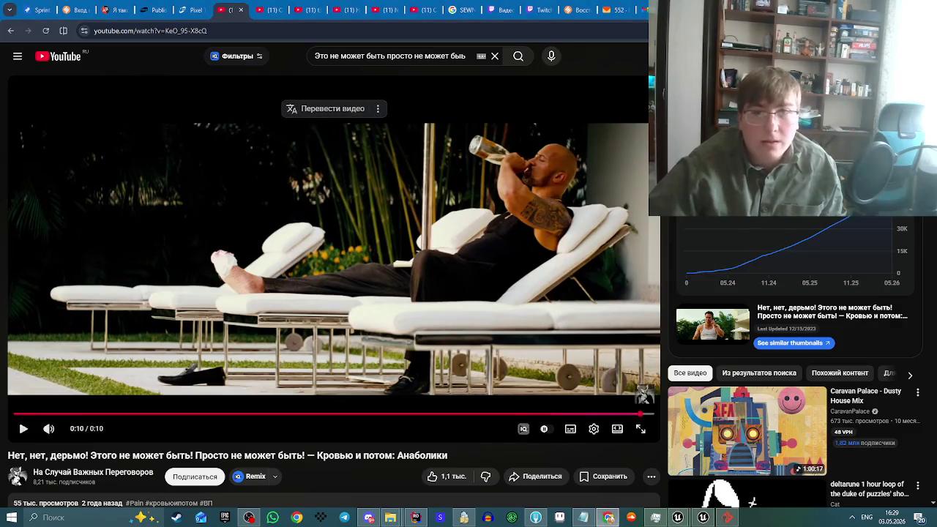
{"action": "left_click", "coordinate": [285, 277]}
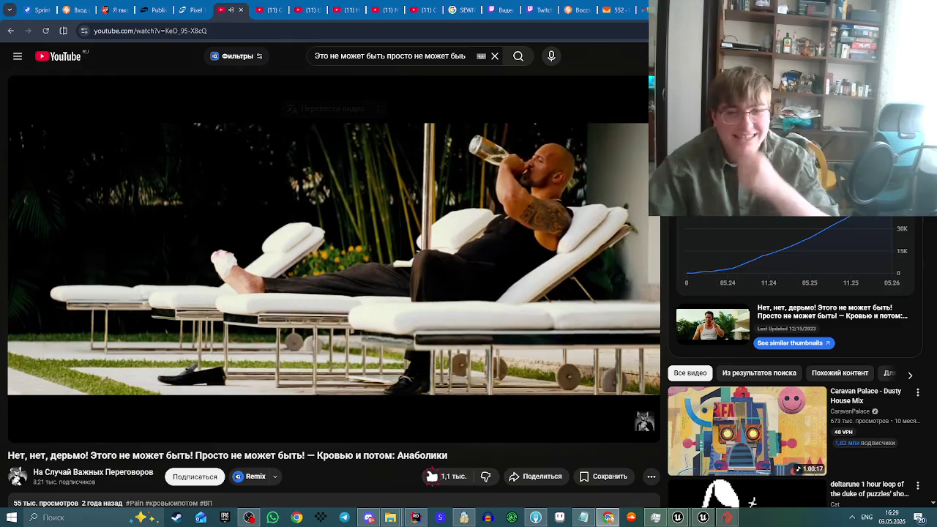
{"action": "left_click", "coordinate": [450, 232]}
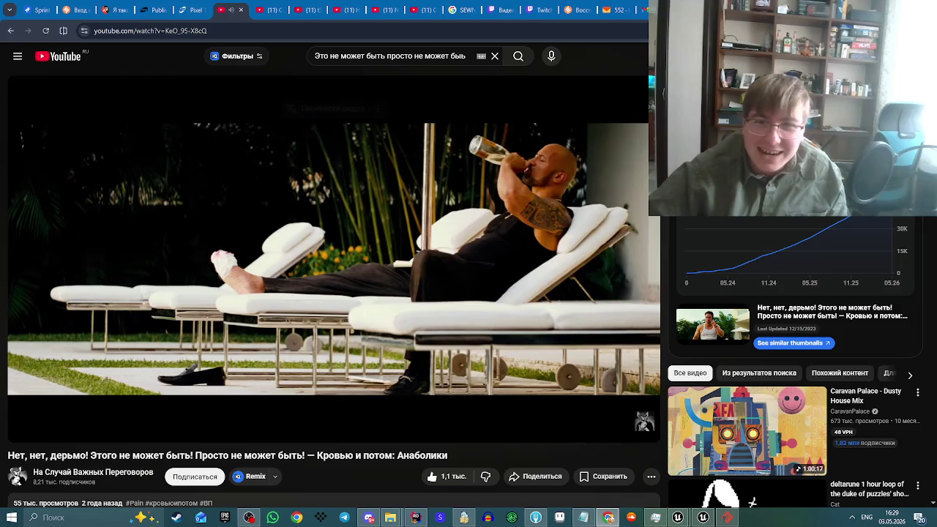
{"action": "key", "text": "ctrl+9"}
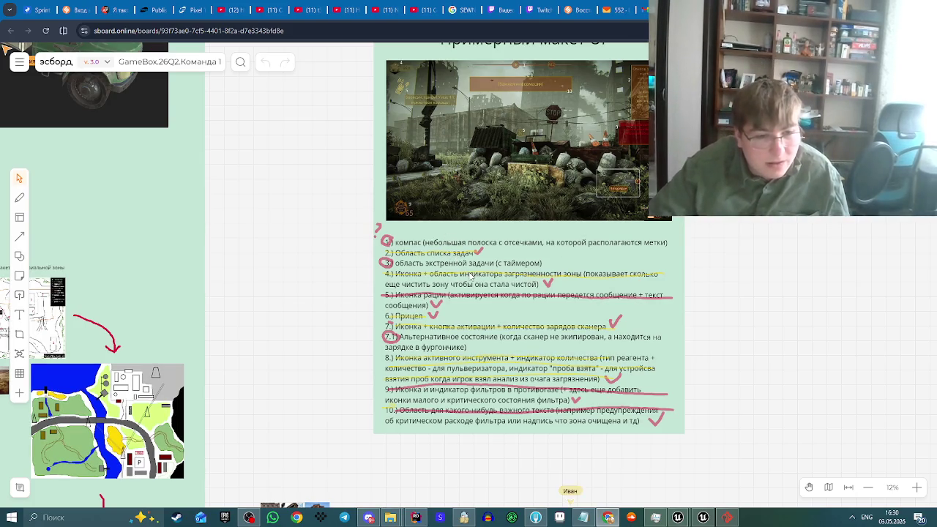
Zoom around the board, ending close on the numbered HUD mockup in 'Примерный макет UI'.
{"action": "scroll", "coordinate": [473, 276], "scroll_direction": "up", "scroll_amount": 1}
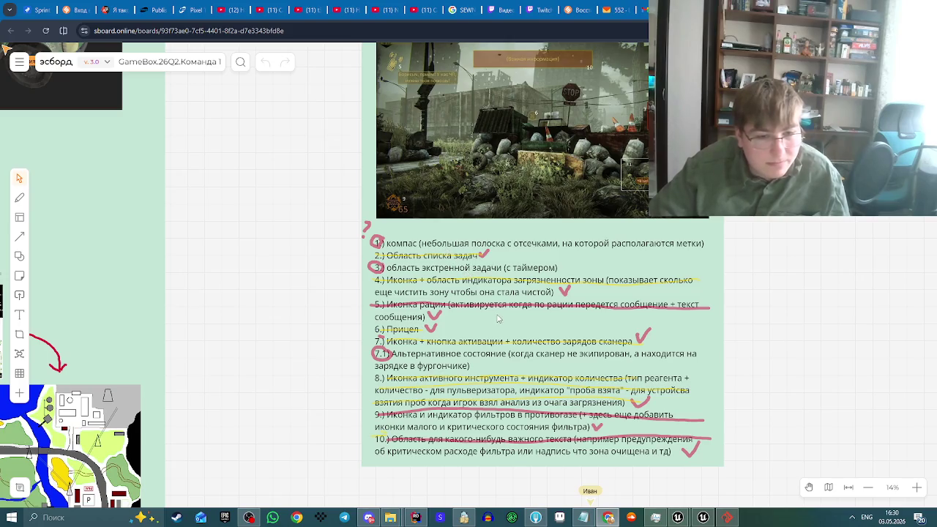
{"action": "scroll", "coordinate": [497, 318], "scroll_direction": "down", "scroll_amount": 2}
{"action": "scroll", "coordinate": [497, 320], "scroll_direction": "up", "scroll_amount": 1}
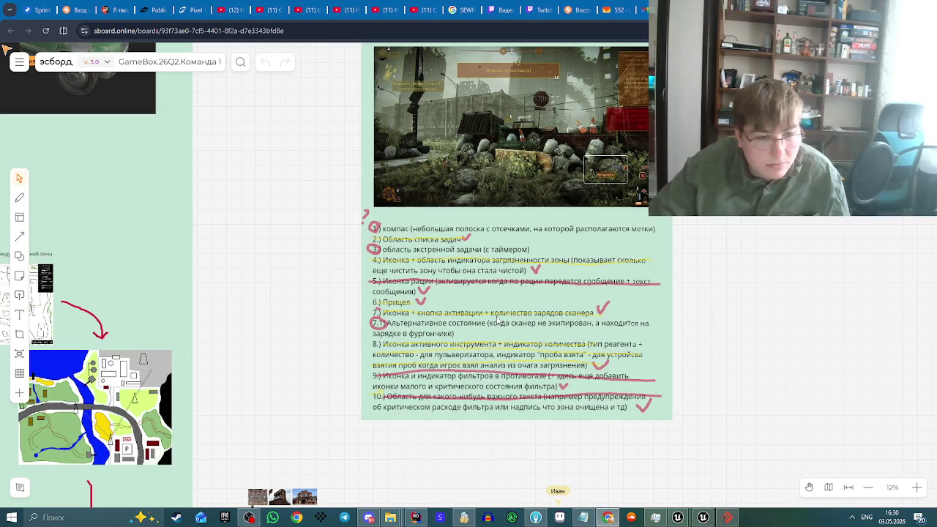
{"action": "scroll", "coordinate": [497, 320], "scroll_direction": "up", "scroll_amount": 1}
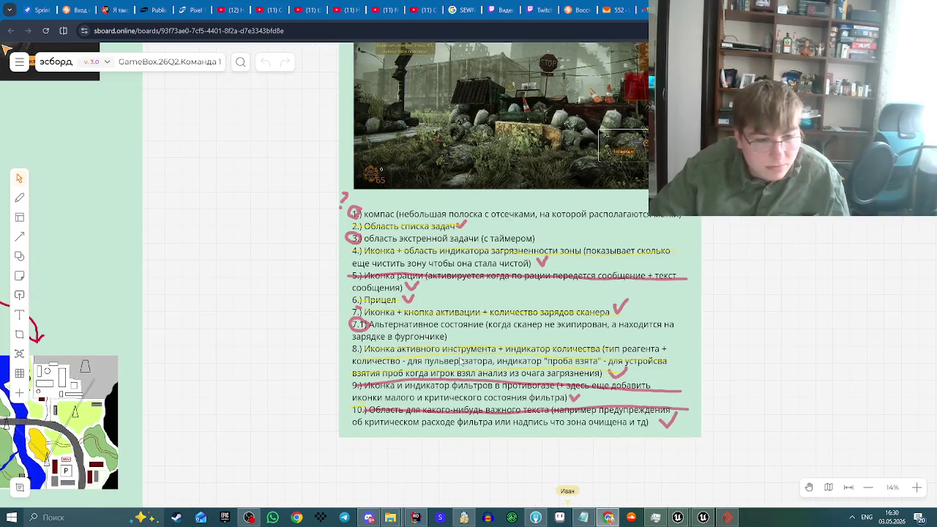
{"action": "scroll", "coordinate": [462, 362], "scroll_direction": "up", "scroll_amount": 1}
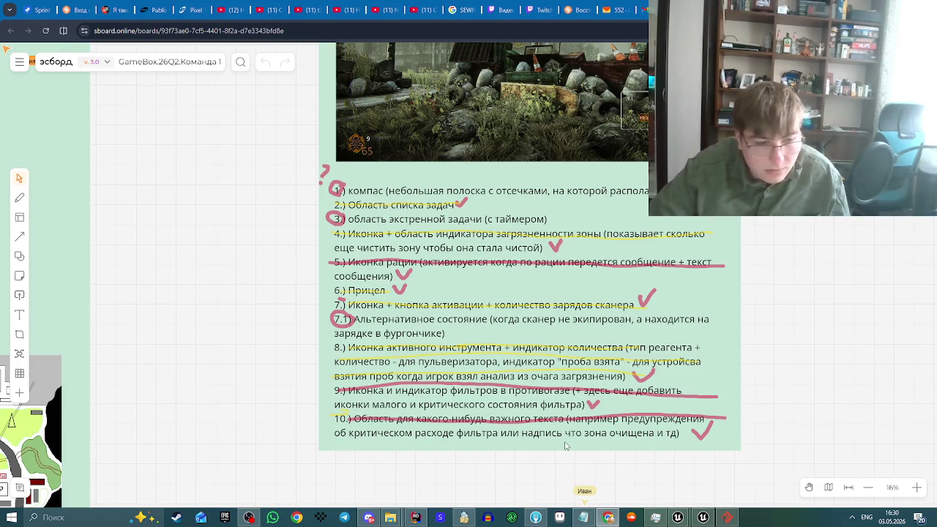
{"action": "scroll", "coordinate": [565, 446], "scroll_direction": "down", "scroll_amount": 1}
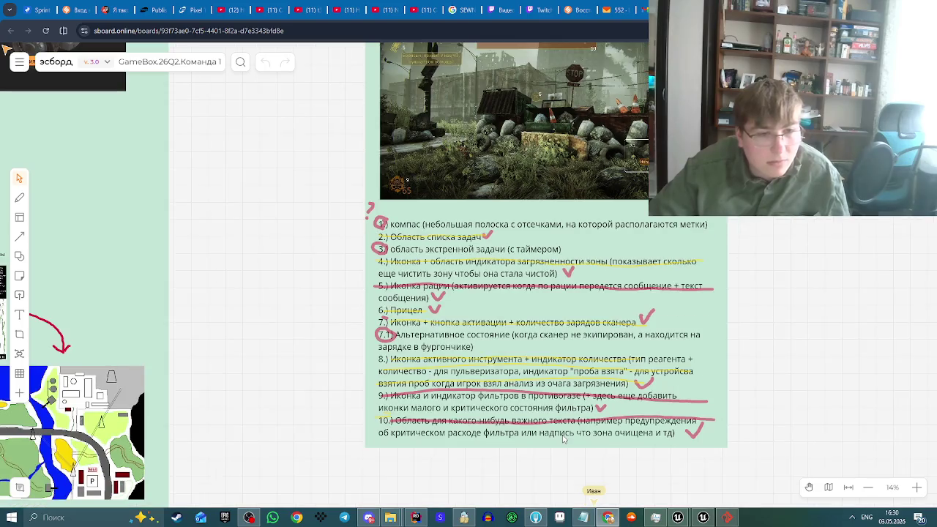
{"action": "scroll", "coordinate": [564, 436], "scroll_direction": "down", "scroll_amount": 1}
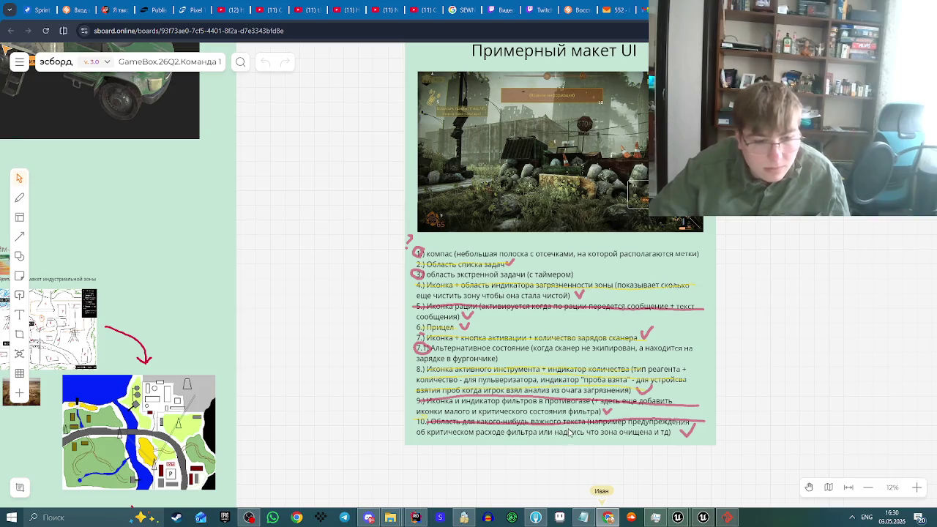
{"action": "scroll", "coordinate": [571, 436], "scroll_direction": "down", "scroll_amount": 2}
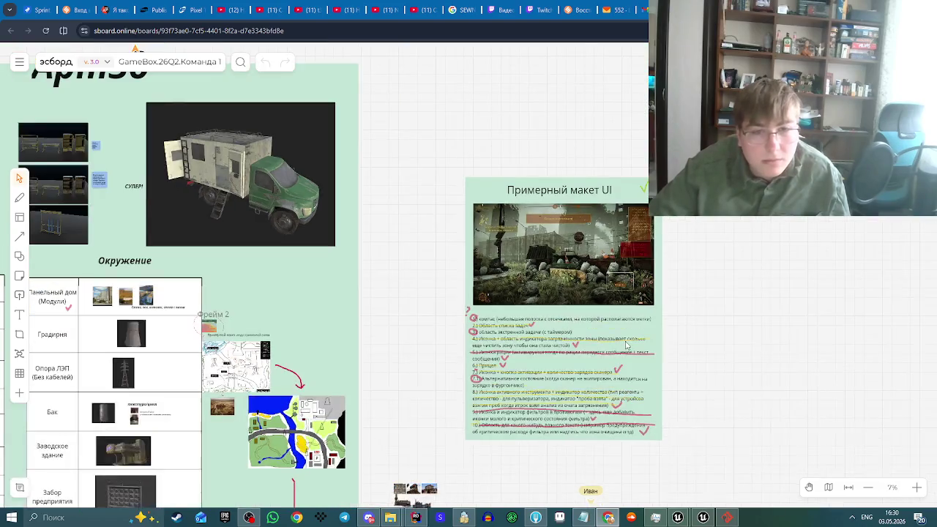
{"action": "scroll", "coordinate": [651, 322], "scroll_direction": "up", "scroll_amount": 4}
{"action": "scroll", "coordinate": [449, 179], "scroll_direction": "up", "scroll_amount": 3}
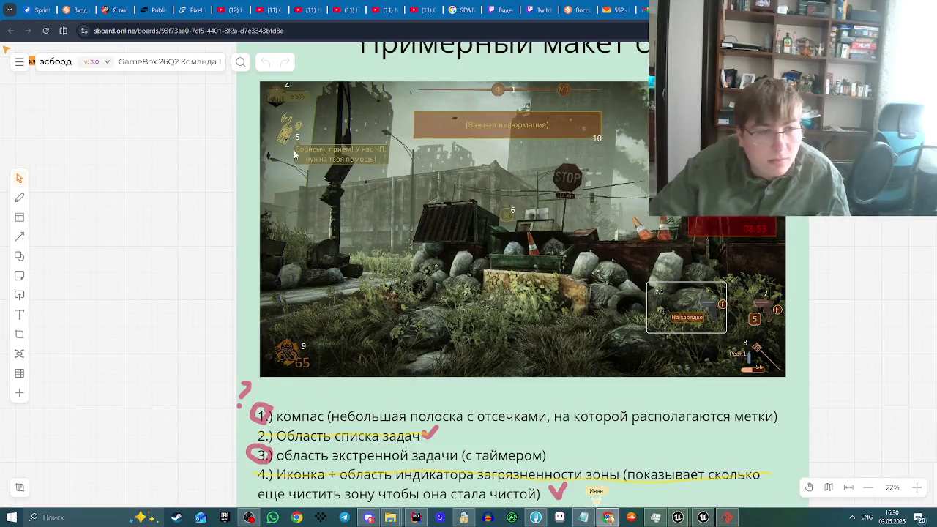
{"action": "scroll", "coordinate": [338, 165], "scroll_direction": "up", "scroll_amount": 2}
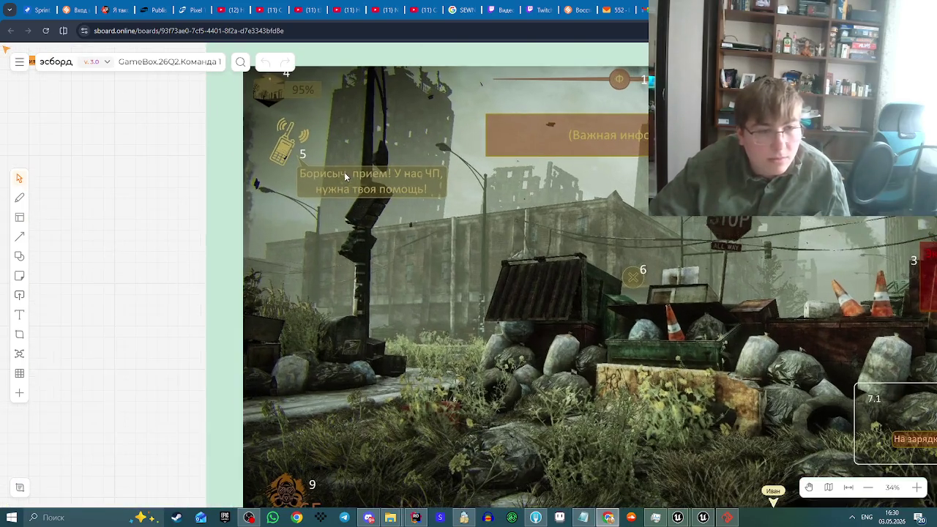